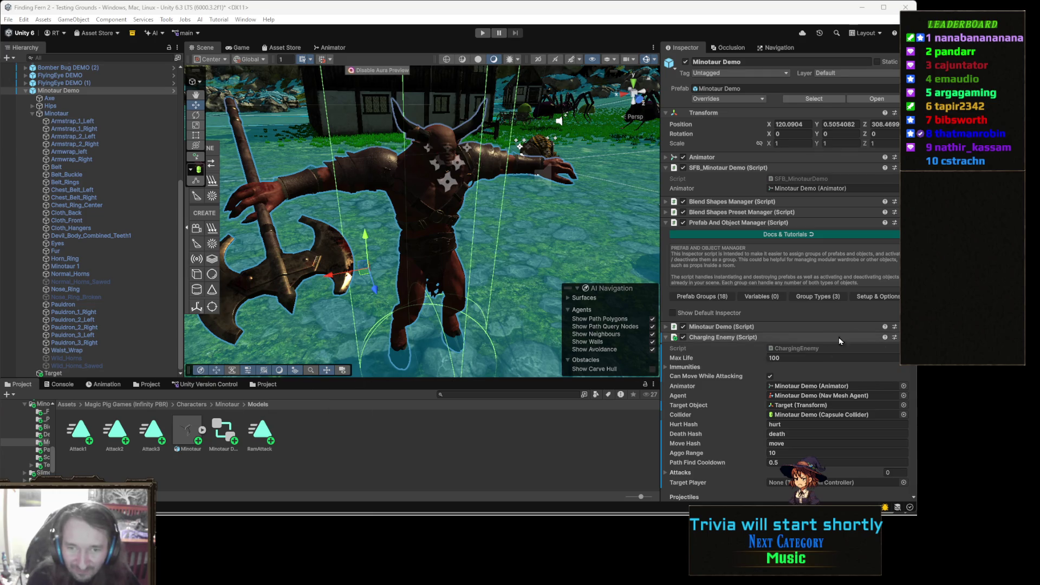
Add one Charging Enemy attack entry with Anim ID 'Attack' and Max Distance 2.
scroll(852, 341, down, 3)
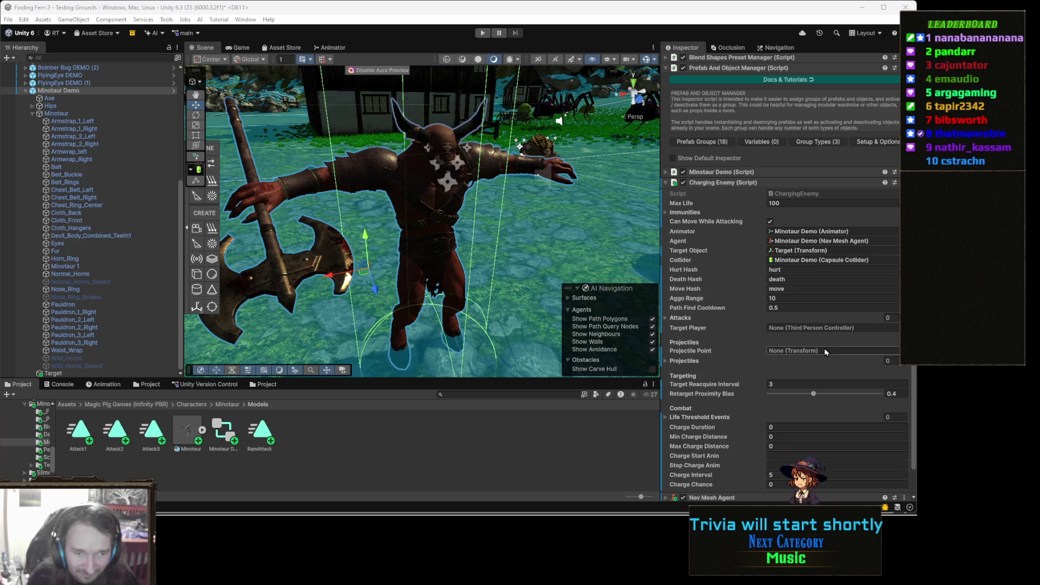
click(710, 318)
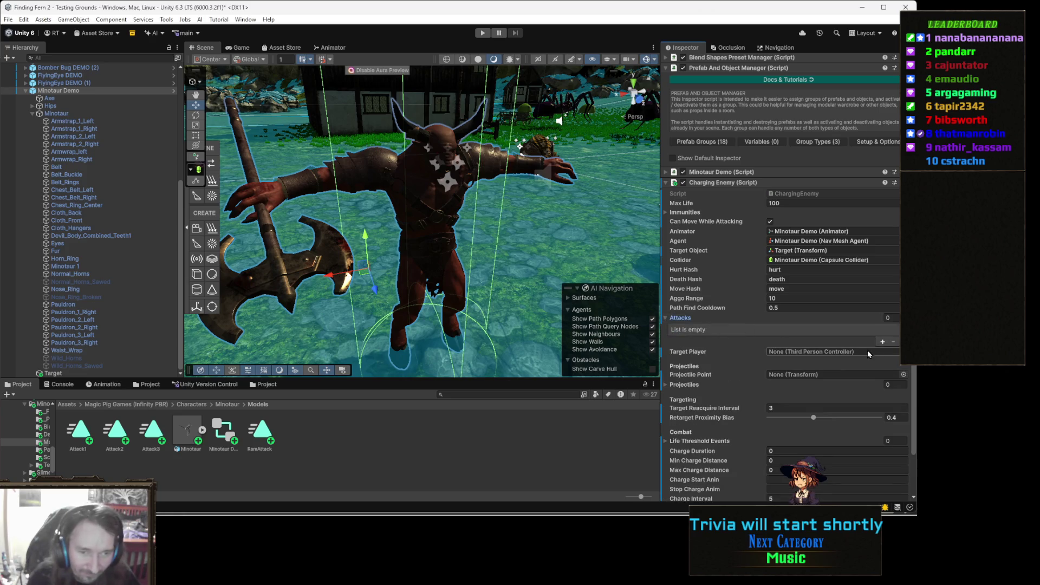
click(883, 343)
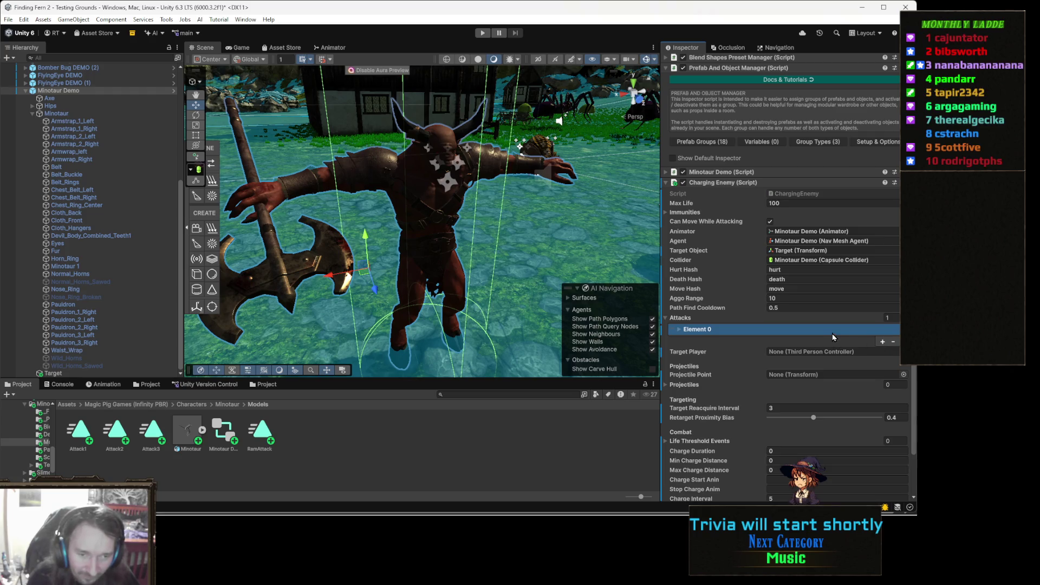
click(730, 328)
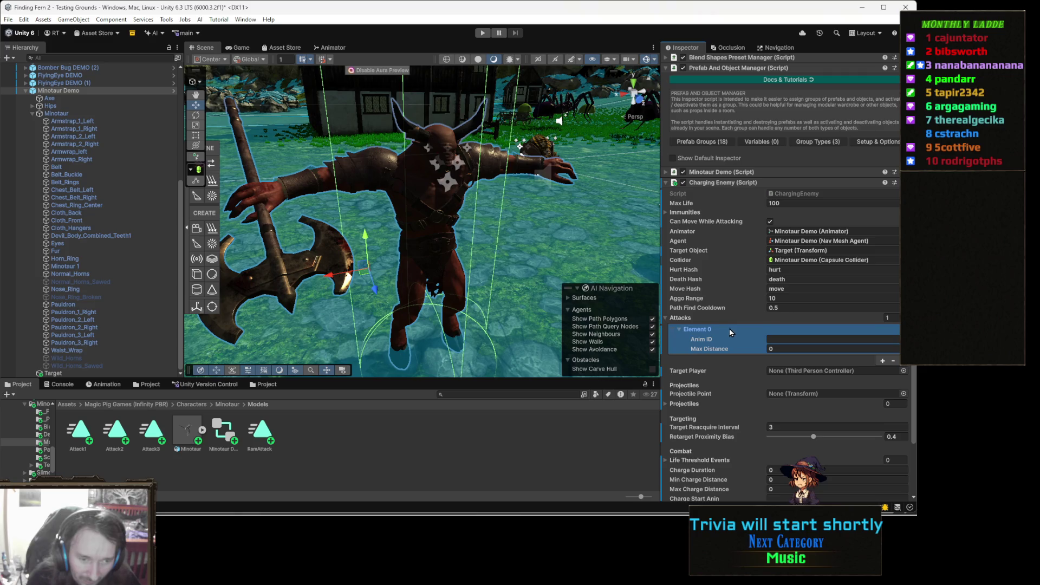
click(793, 338)
text(At)
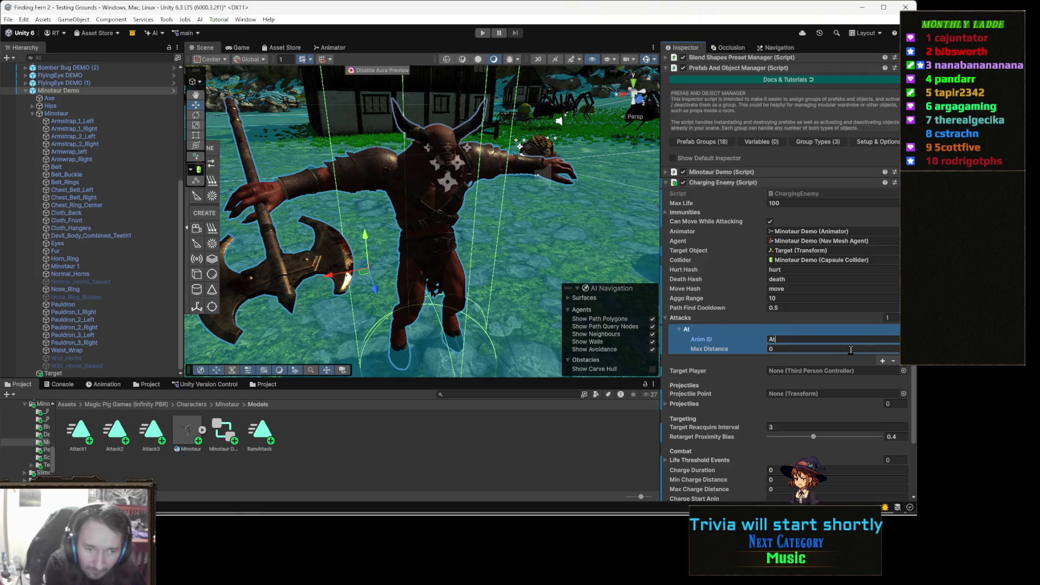
text(tack)
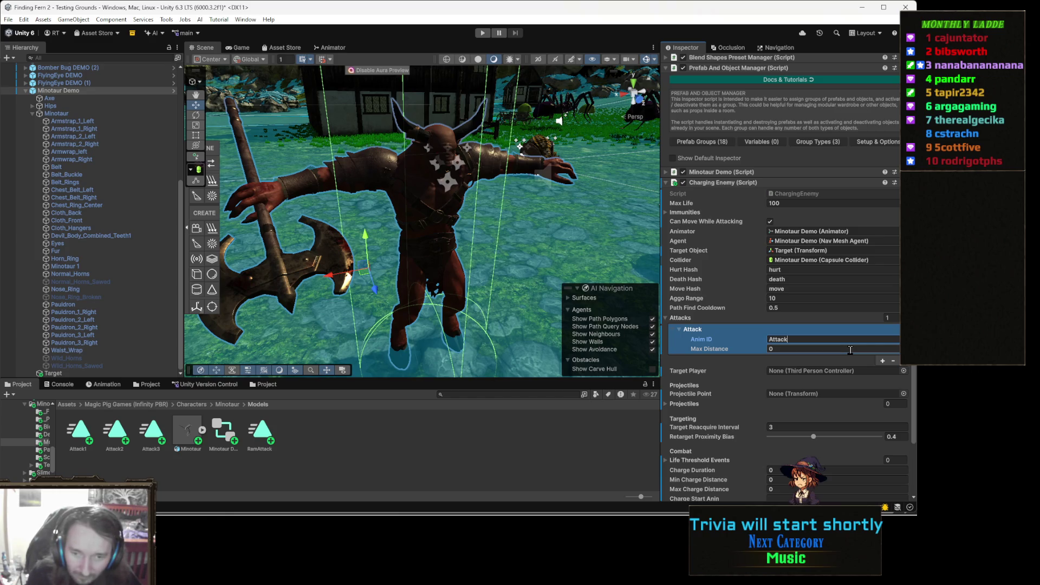
click(788, 349)
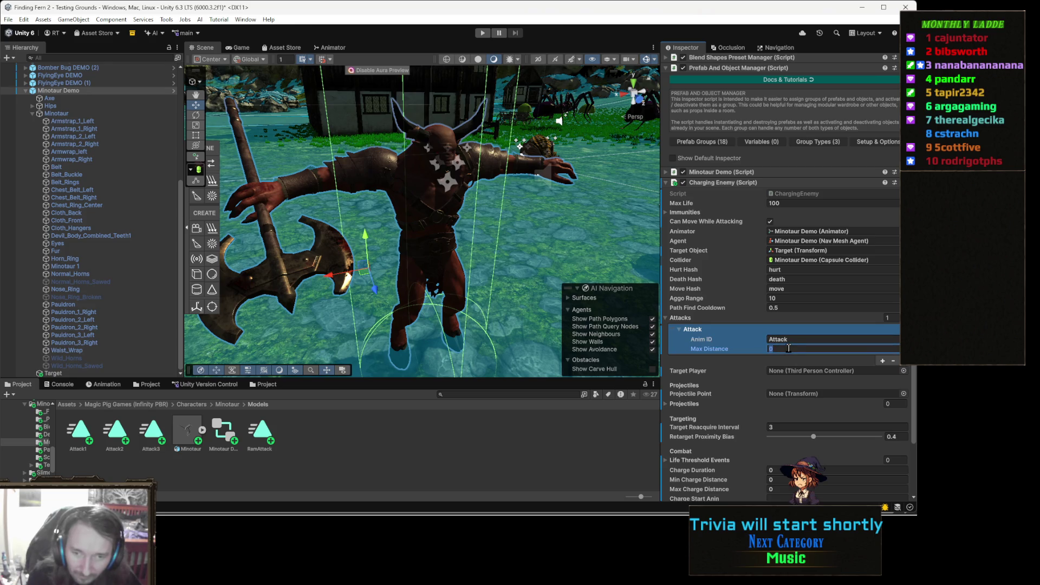
text(2)
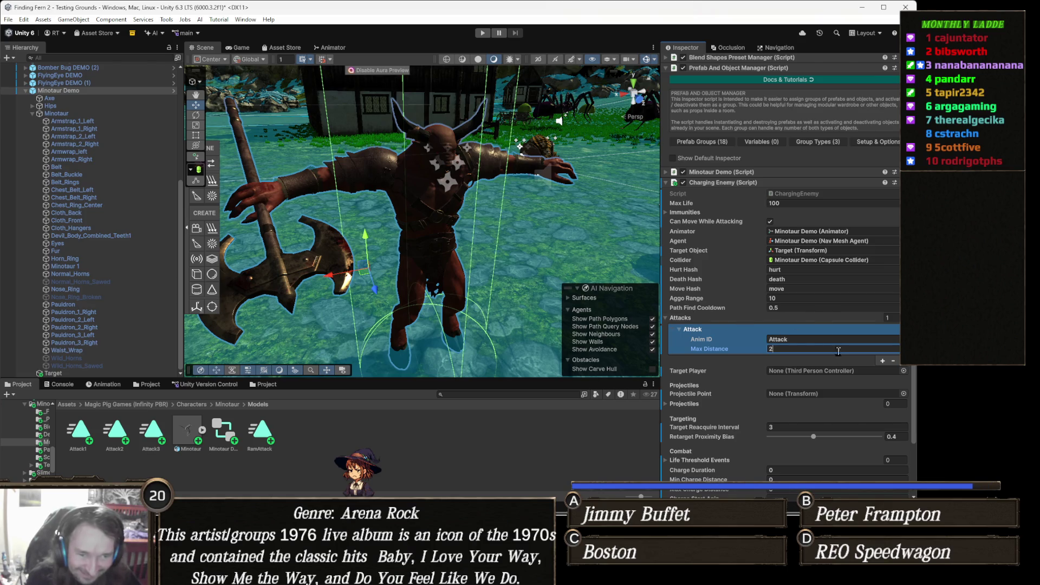
click(811, 342)
Rename the first attack to Attack1 and add two more attack entries.
text(1)
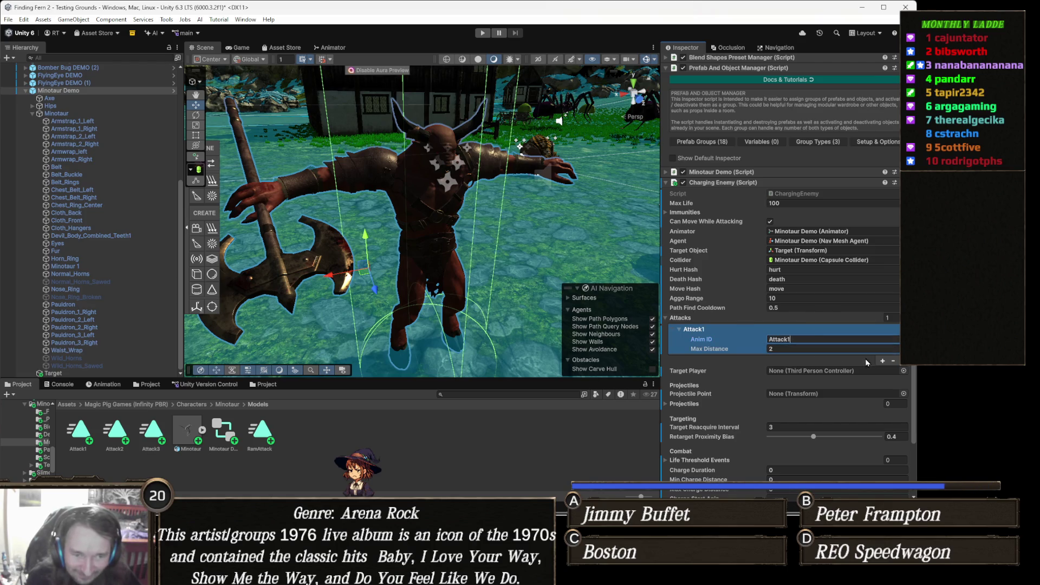
click(883, 361)
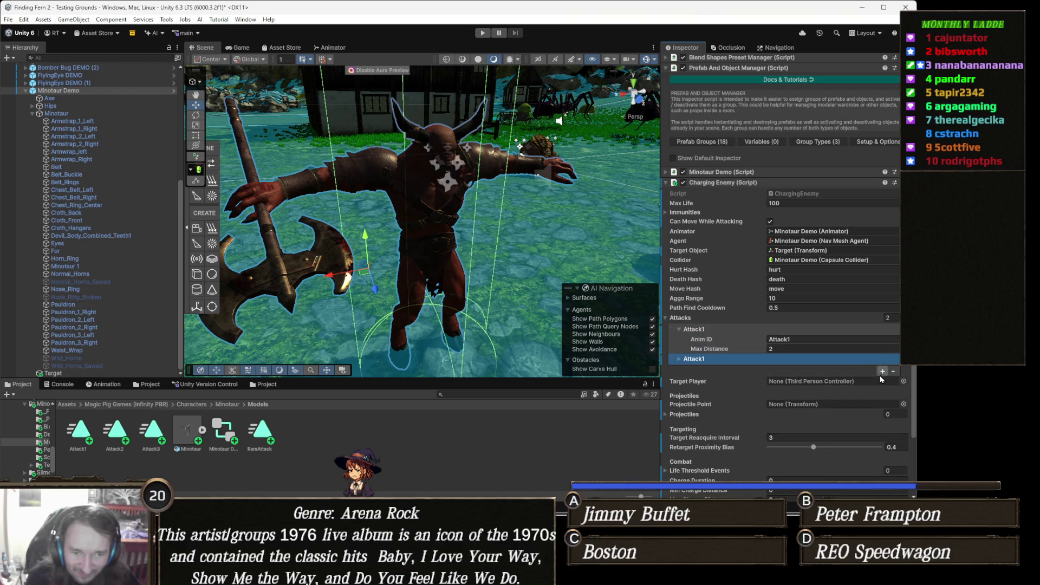
click(881, 373)
click(705, 369)
click(733, 360)
Set the second attack's Anim ID to Attack2 with Max Distance 3.
click(813, 369)
click(813, 369)
key(BackSpace)
text(2)
click(797, 377)
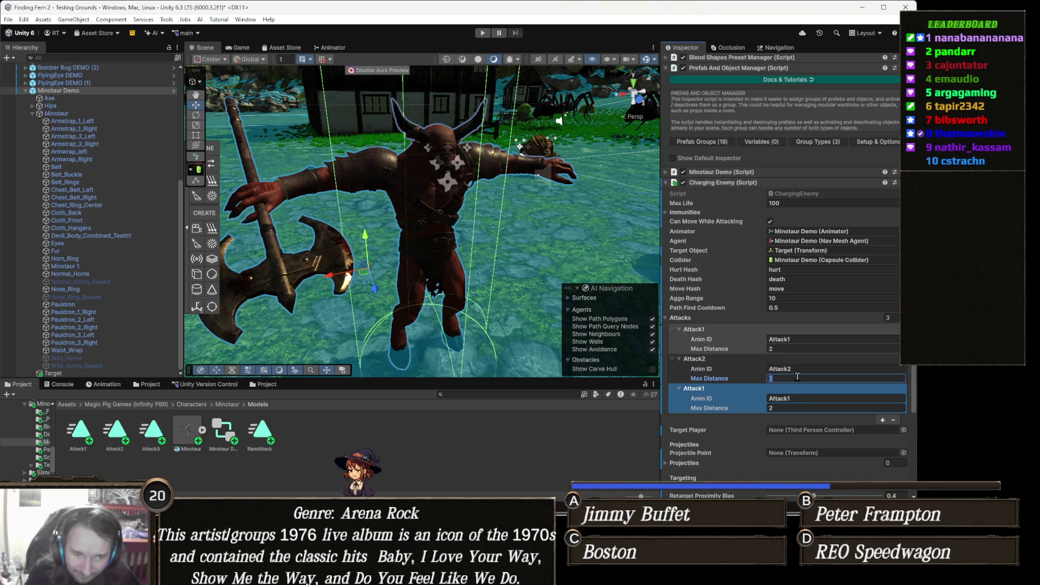
text(3)
Set the third attack's Anim ID to Attack3 with Max Distance 3.5.
click(812, 398)
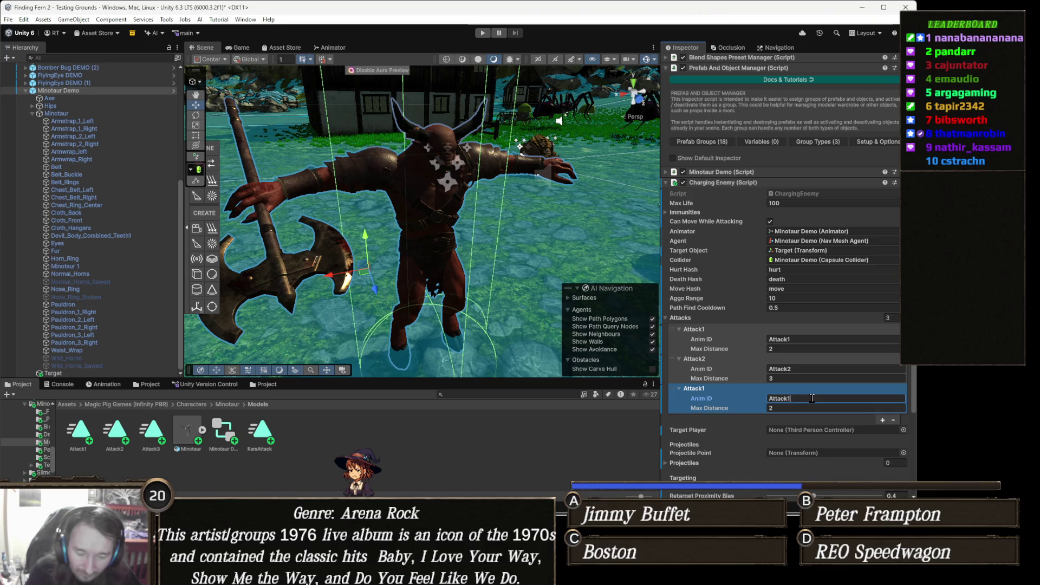
key(BackSpace)
text(3)
click(799, 410)
click(798, 411)
text(4)
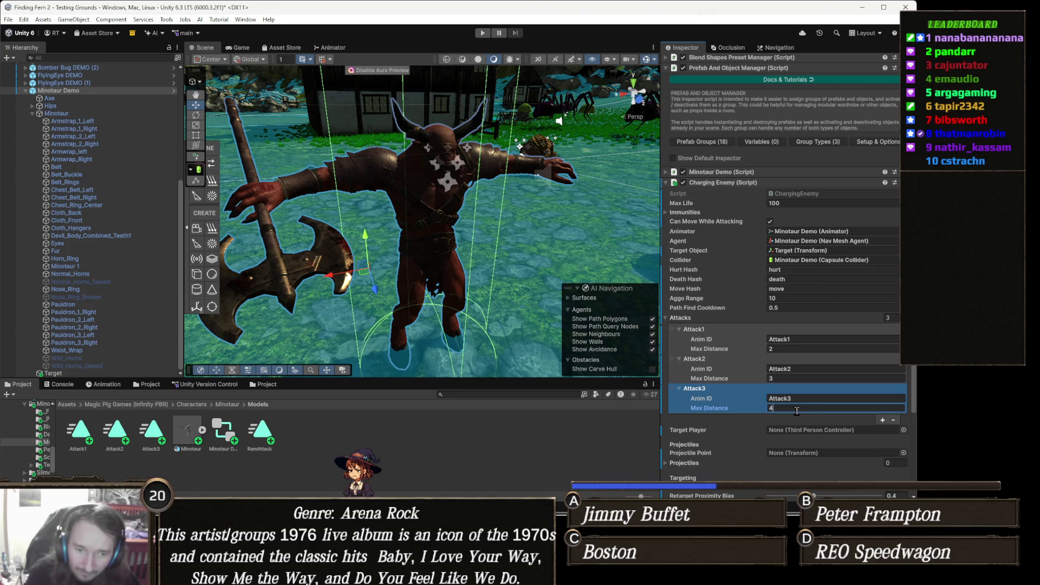
key(BackSpace)
text(3.5)
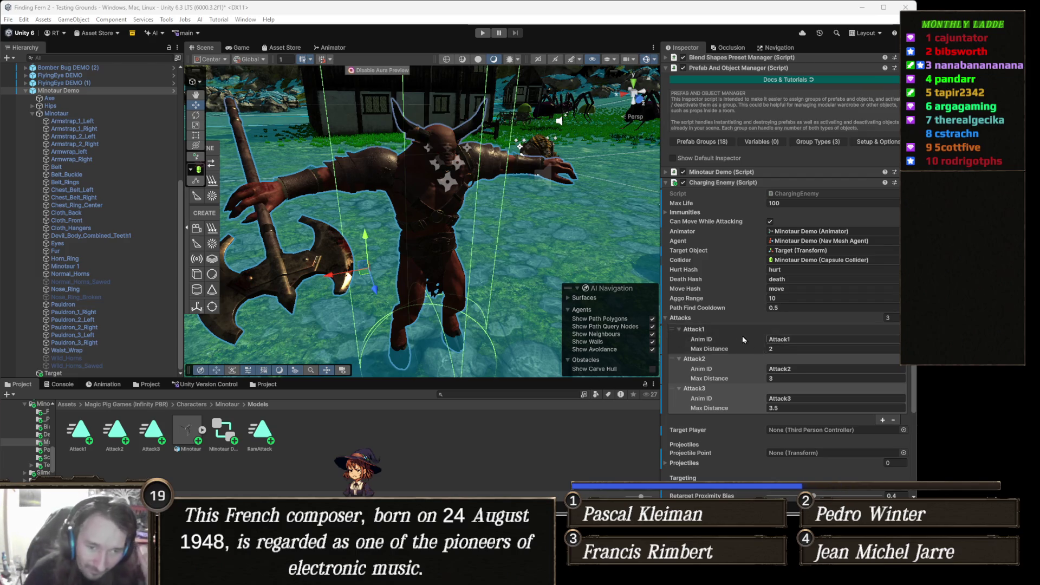
scroll(702, 357, down, 3)
In Combat, enter Charge Duration 3, Min Charge Distance 3 and Max Charge Distance 6.
scroll(702, 357, down, 1)
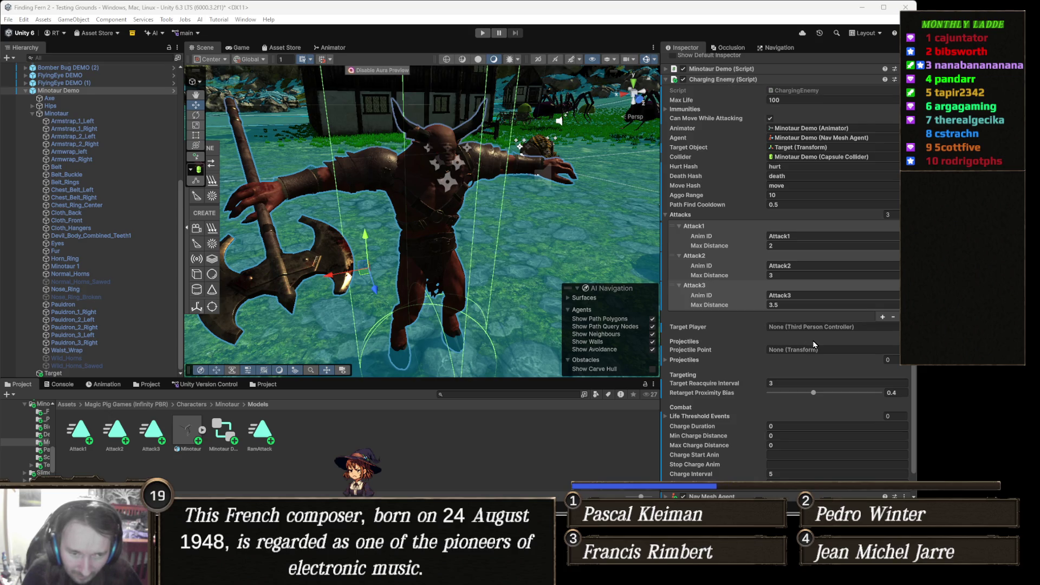
scroll(813, 344, down, 1)
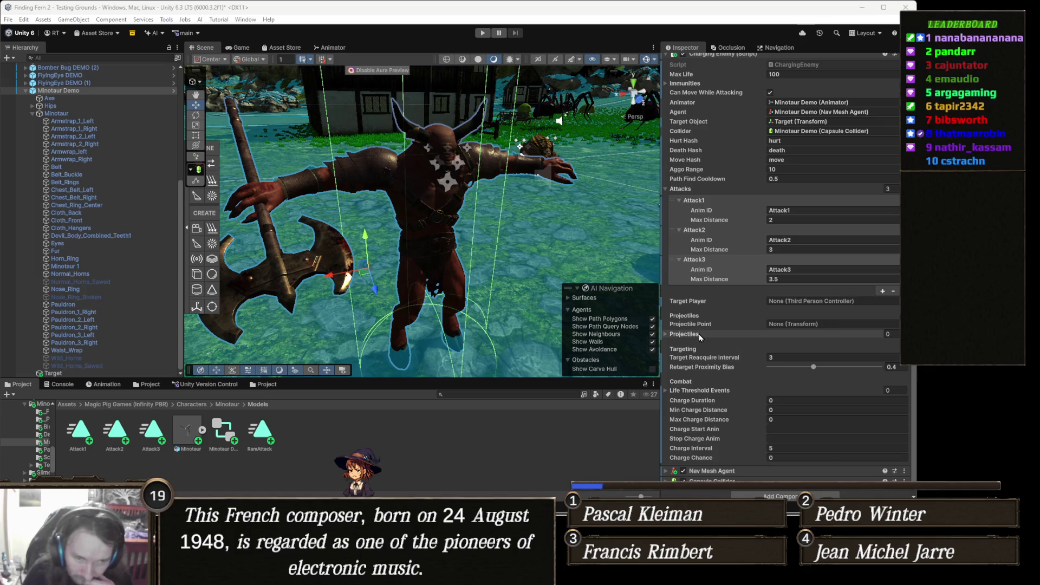
scroll(738, 343, down, 1)
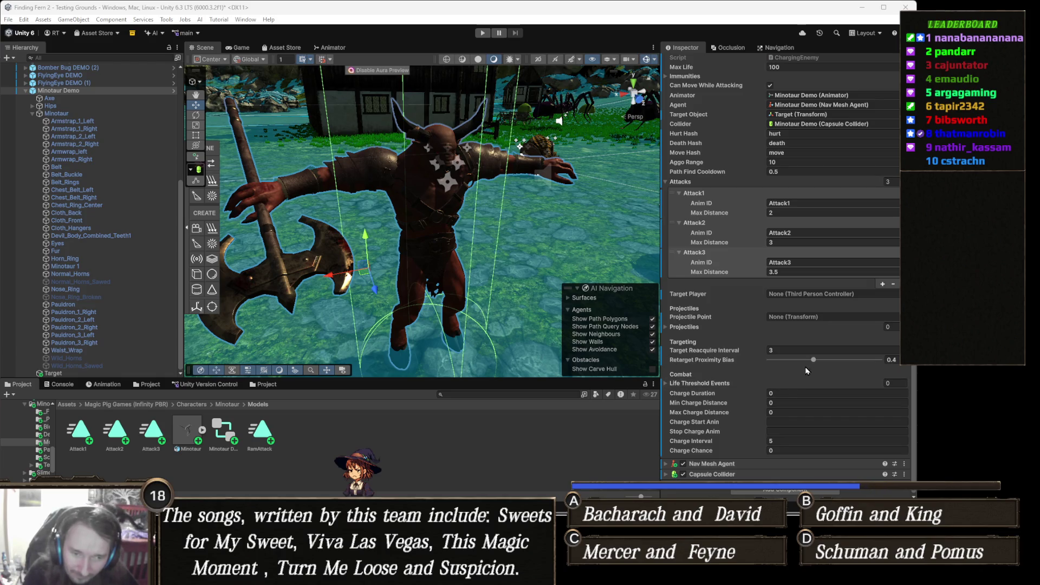
click(785, 403)
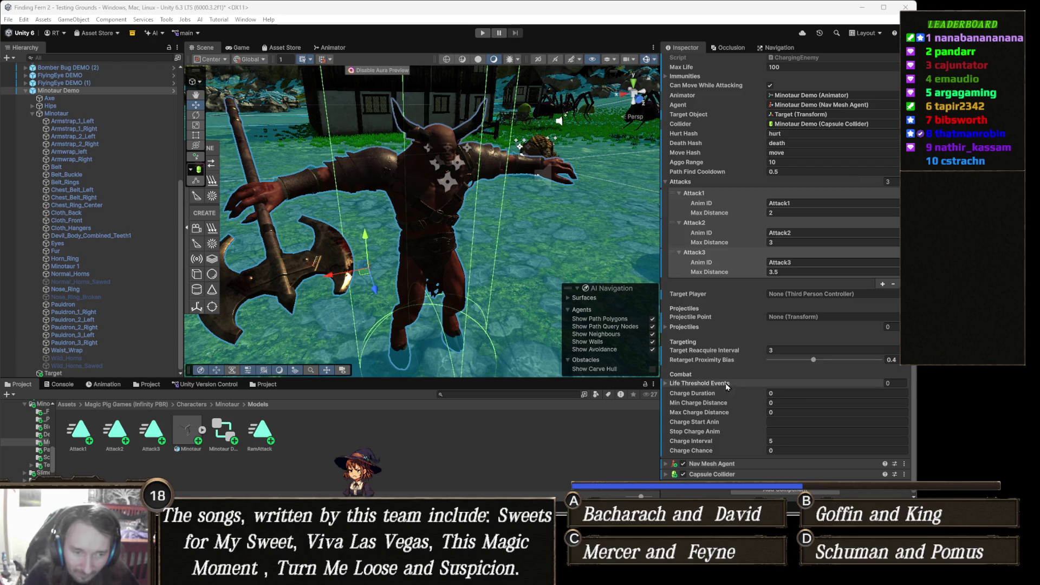
click(811, 393)
text(3)
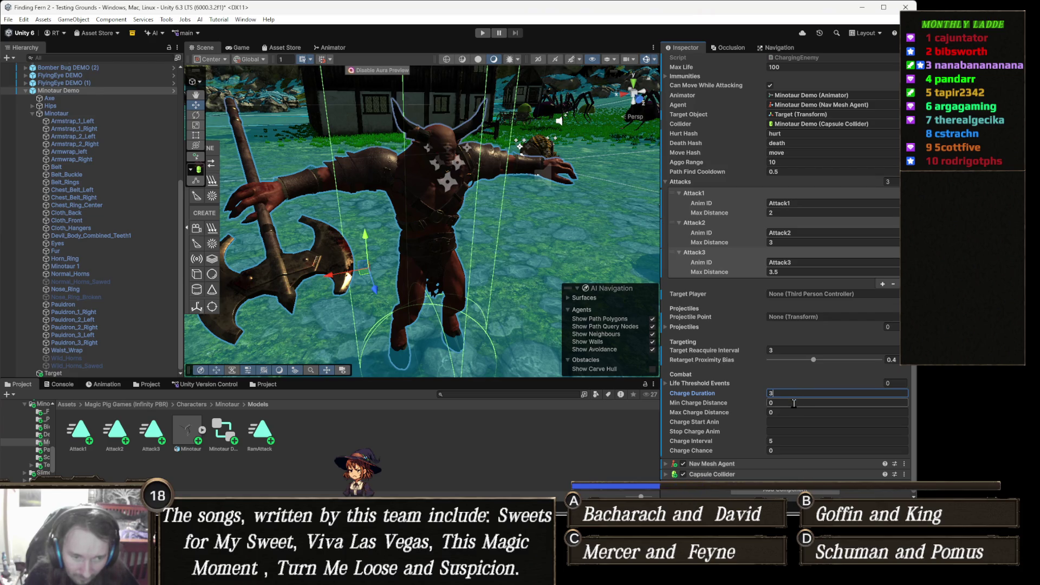
click(794, 404)
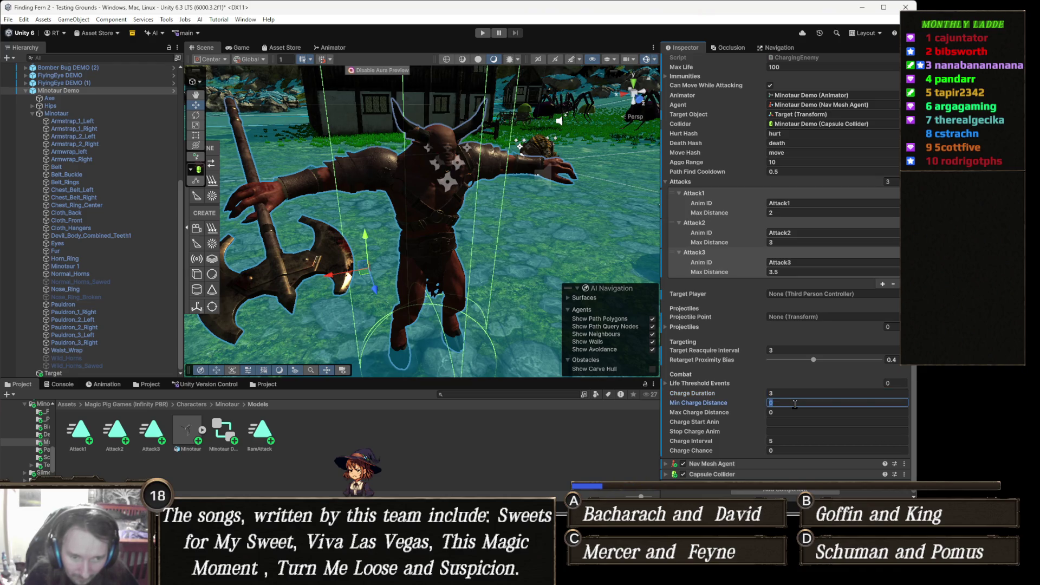
text(3)
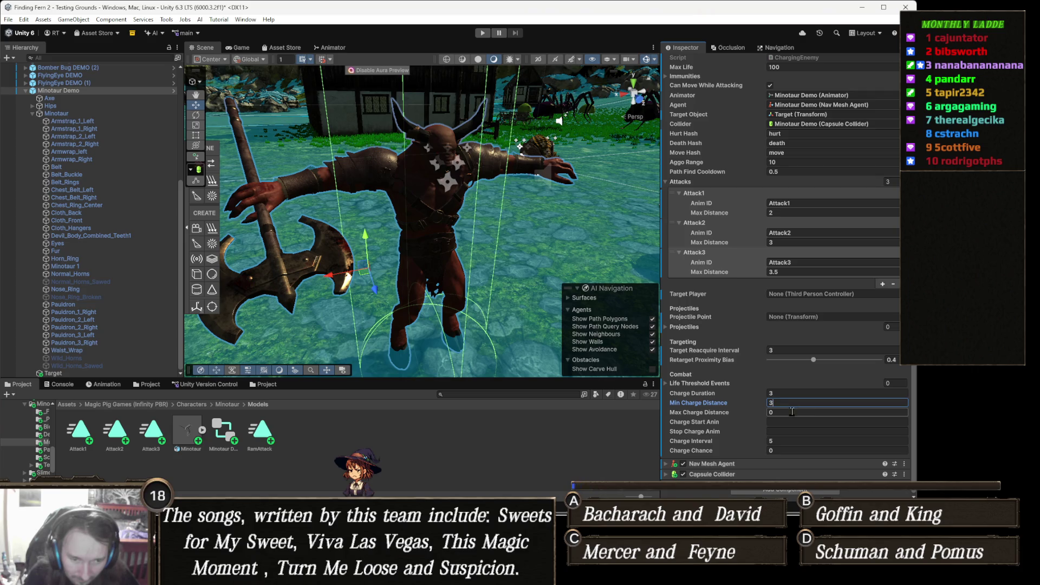
click(790, 413)
text(6)
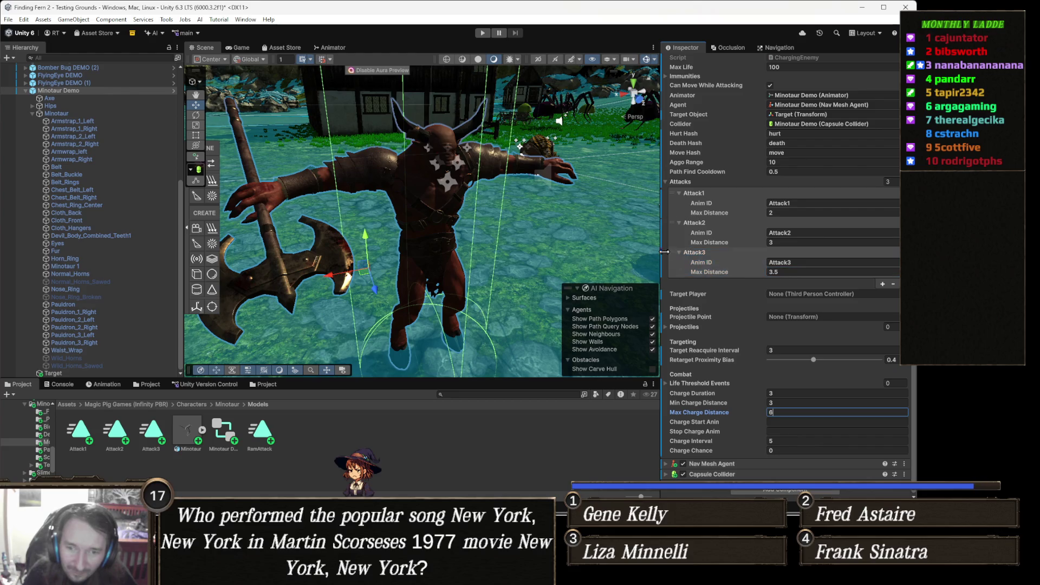
key(alt+Tab)
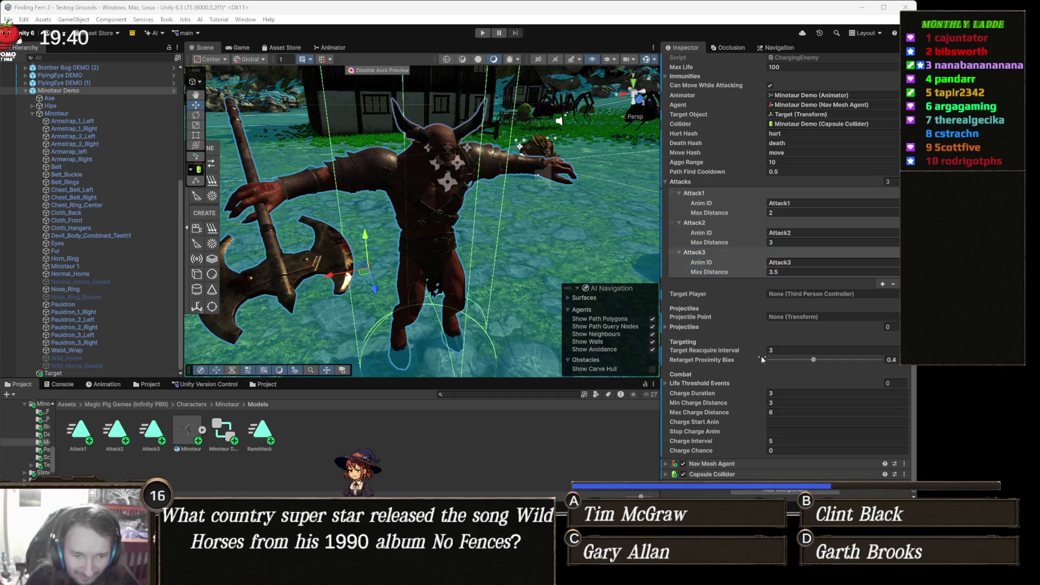
click(789, 422)
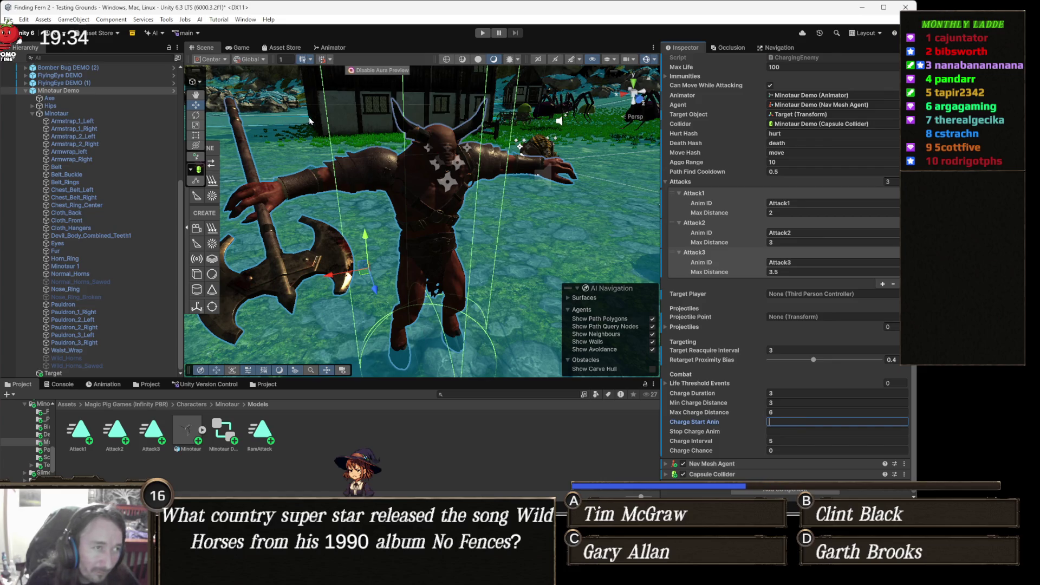
In the Animator, add a transition from RamWall to Locomotion.
click(342, 49)
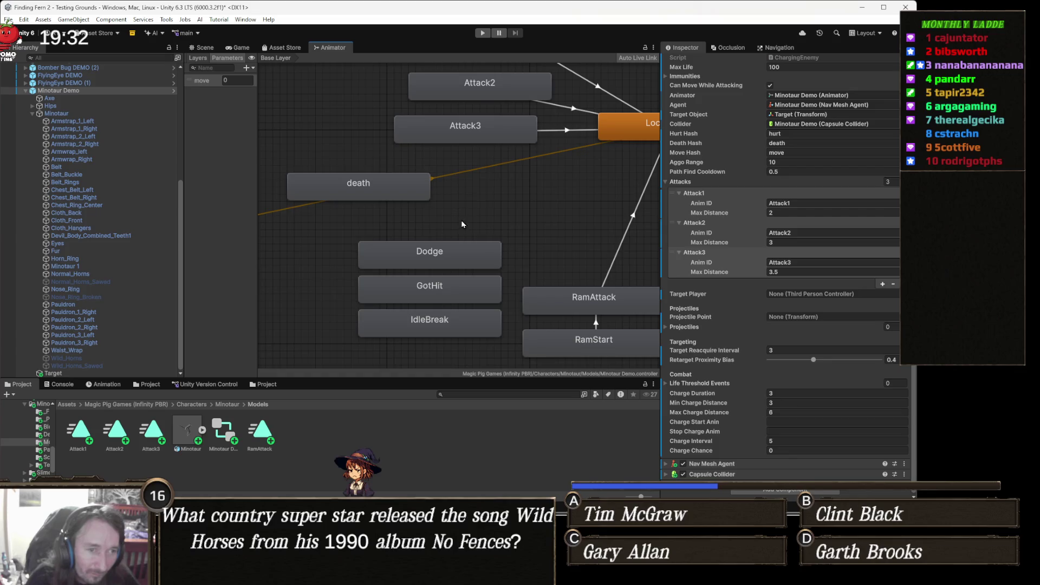
drag(548, 261, 480, 220)
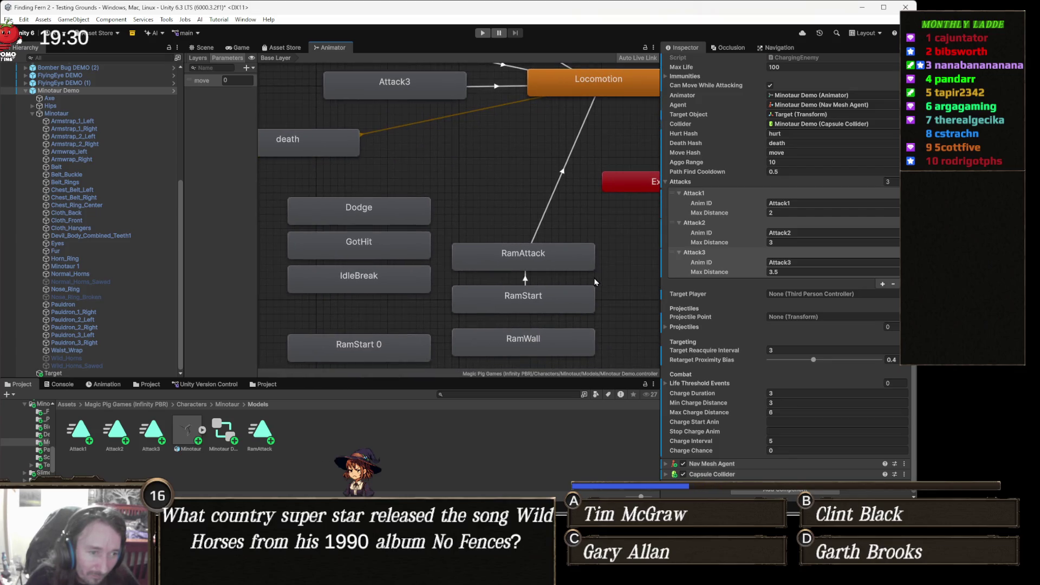
right_click(546, 347)
click(579, 350)
click(605, 83)
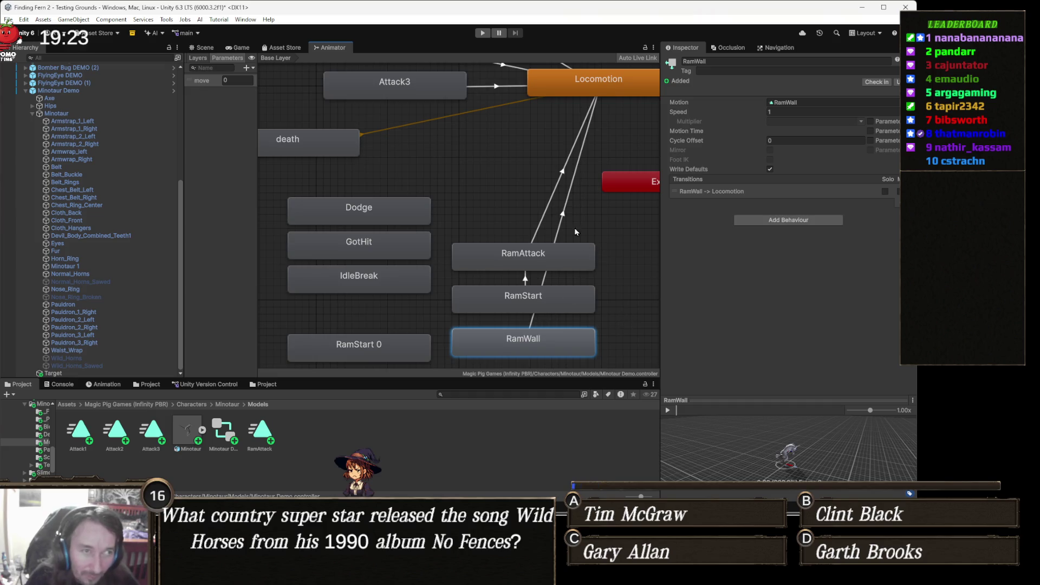
Check the RamStart state's name, then return to the Scene and select Minotaur Demo.
click(503, 297)
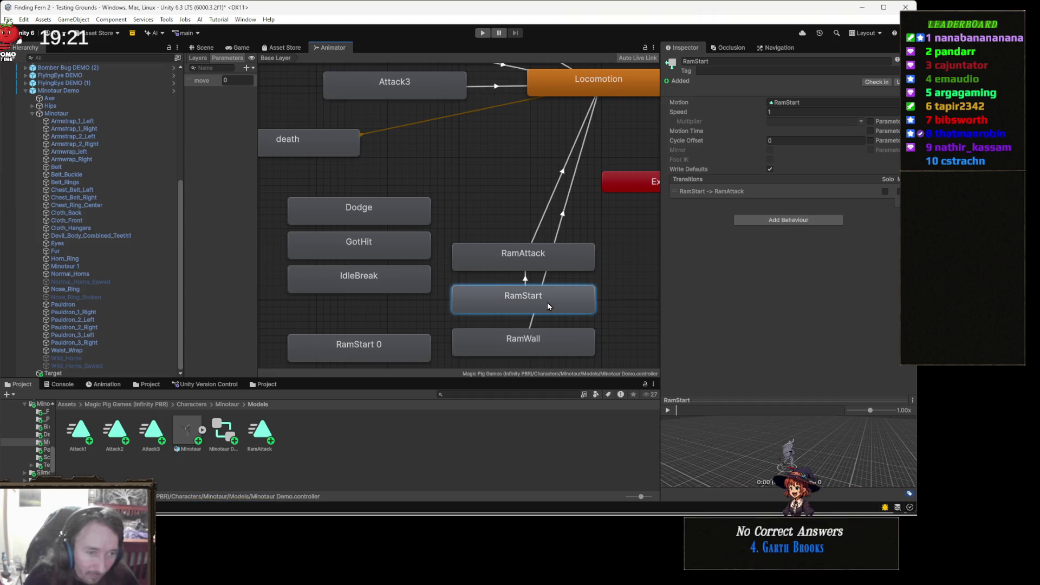
click(734, 61)
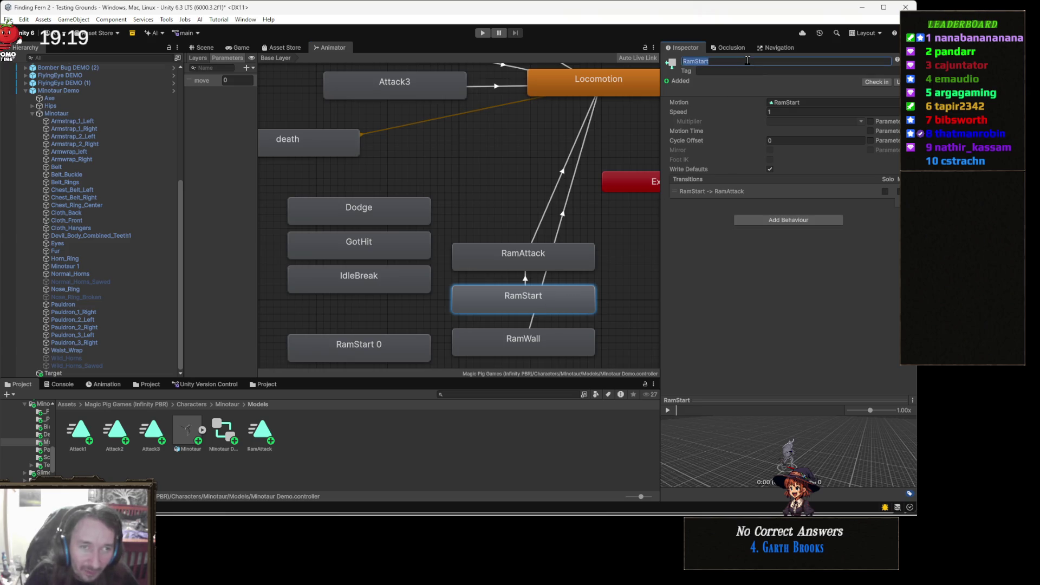
key(Return)
click(201, 49)
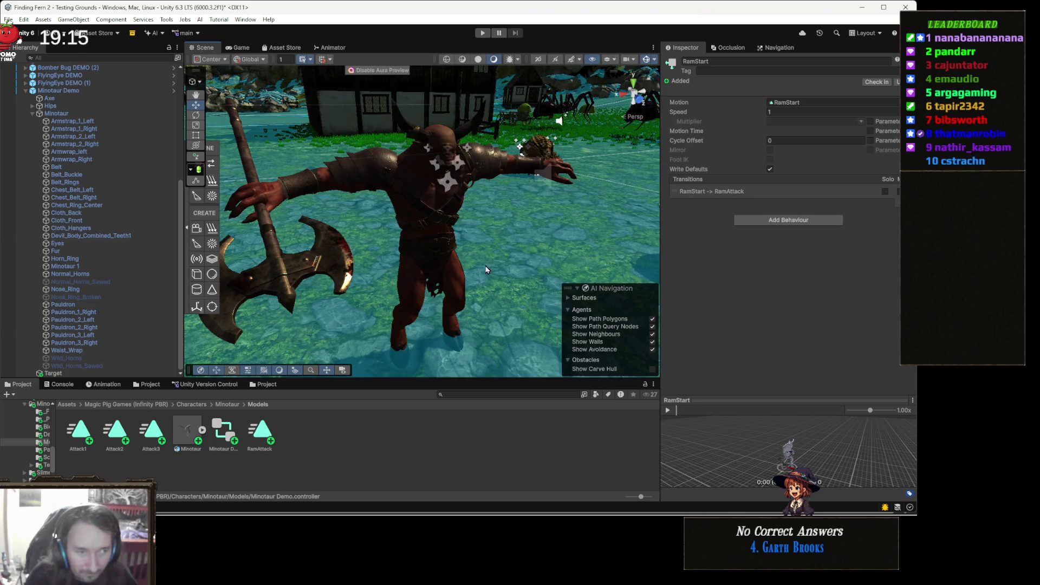
click(455, 260)
Set Charging Enemy's Charge Start Anim to RamStart and Charge Chance to 25.
scroll(806, 395, down, 5)
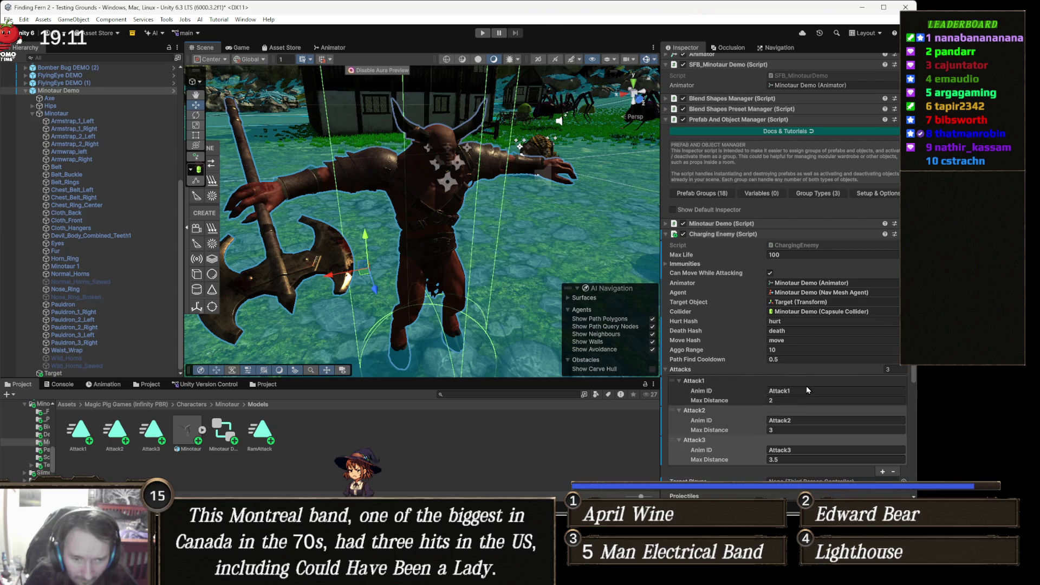
scroll(806, 385, down, 3)
scroll(808, 394, down, 1)
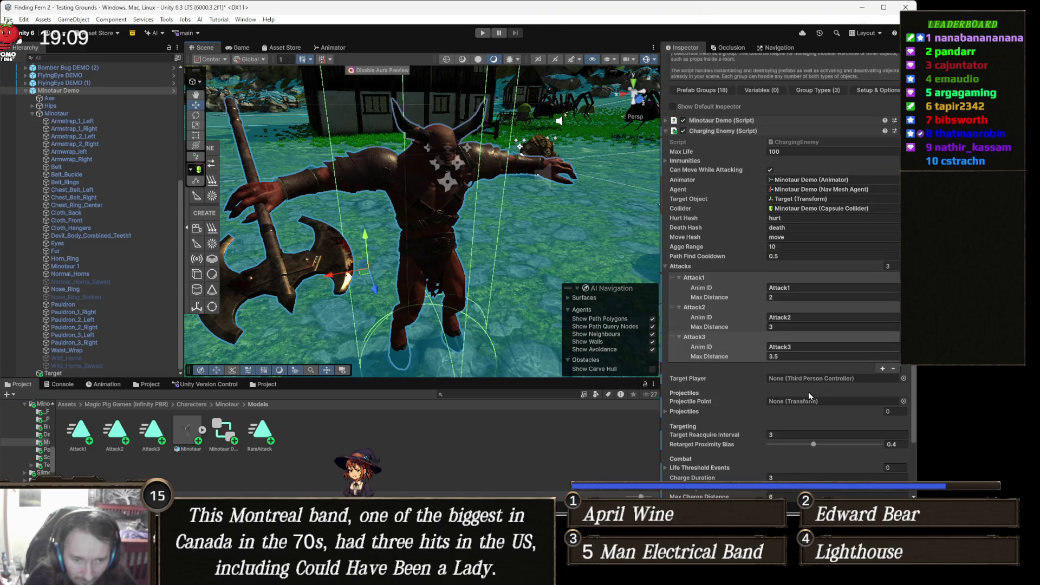
scroll(810, 395, down, 3)
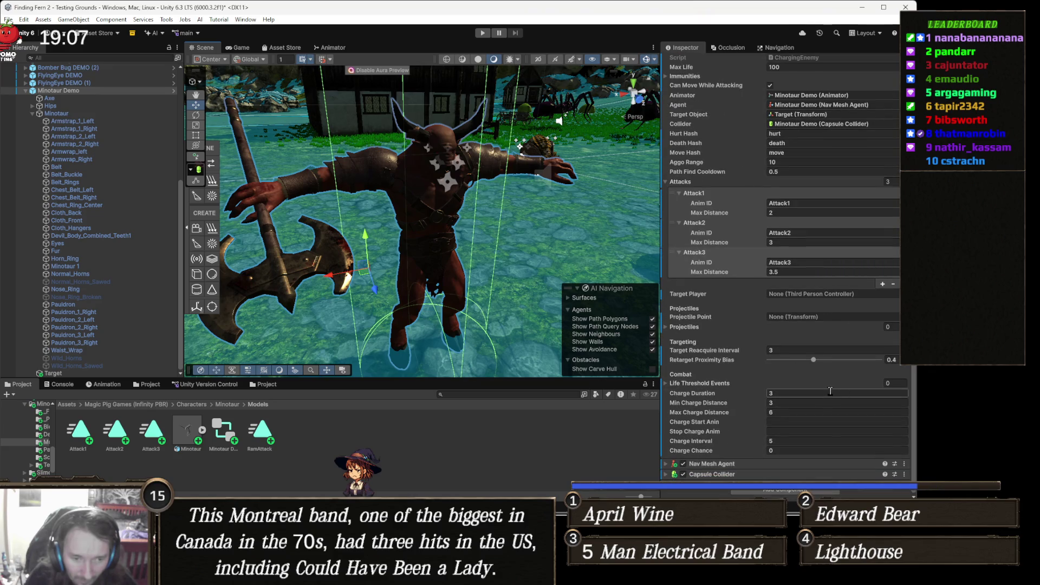
click(803, 422)
text(RamStart)
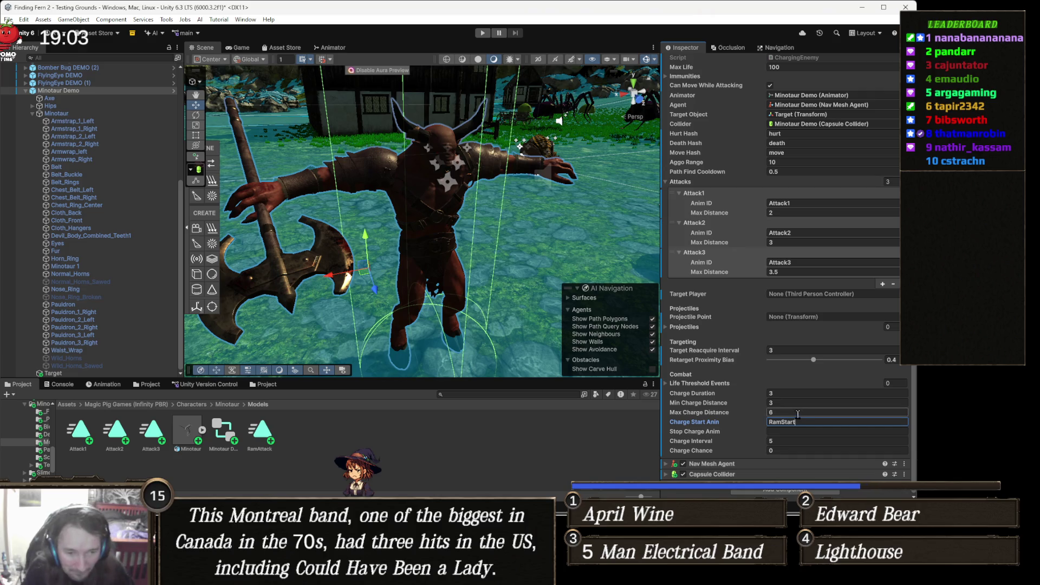
click(791, 450)
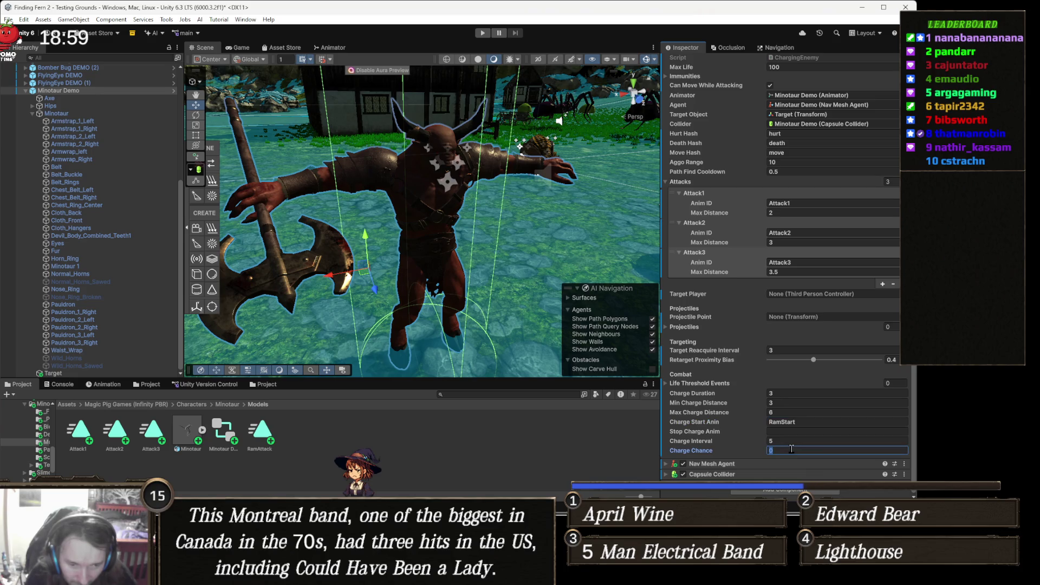
text(525)
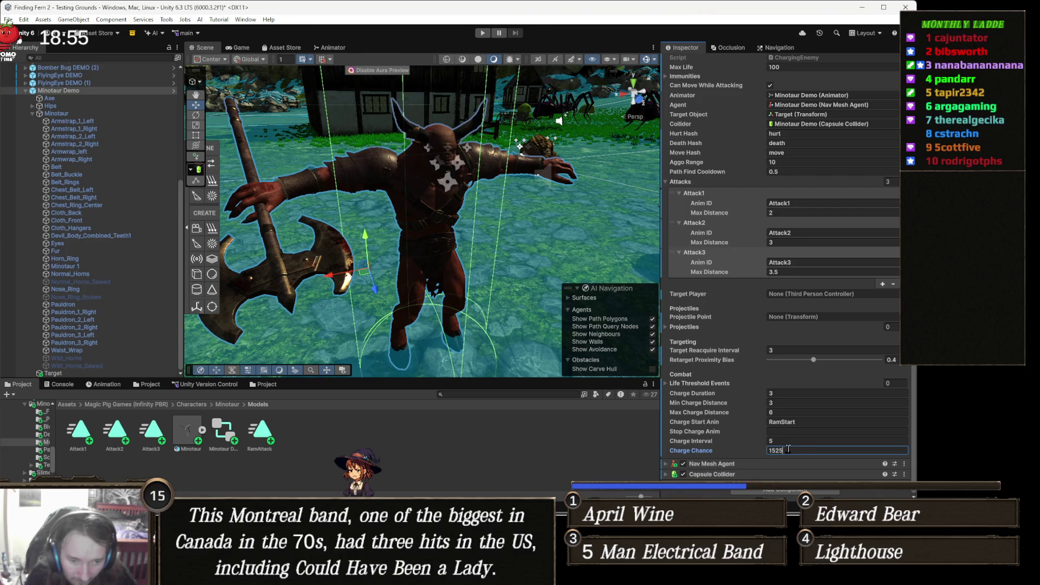
key(BackSpace)
key(BackSpace)
text(25)
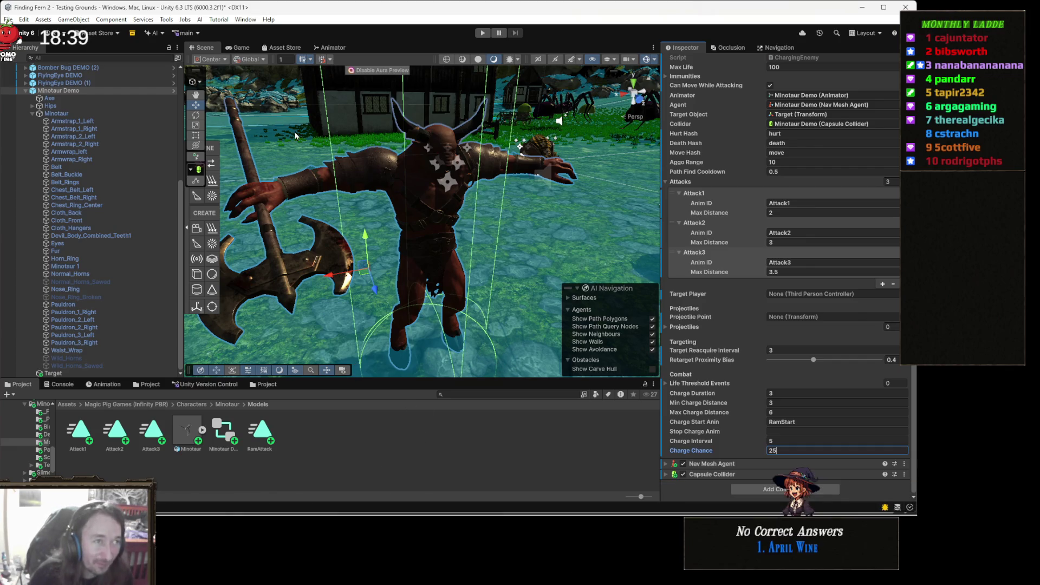
Return to the Animator graph and pan to the attack states.
click(329, 48)
scroll(499, 254, down, 2)
mouse_move(439, 156)
mouse_down()
mouse_move(491, 179)
mouse_move(537, 249)
mouse_up()
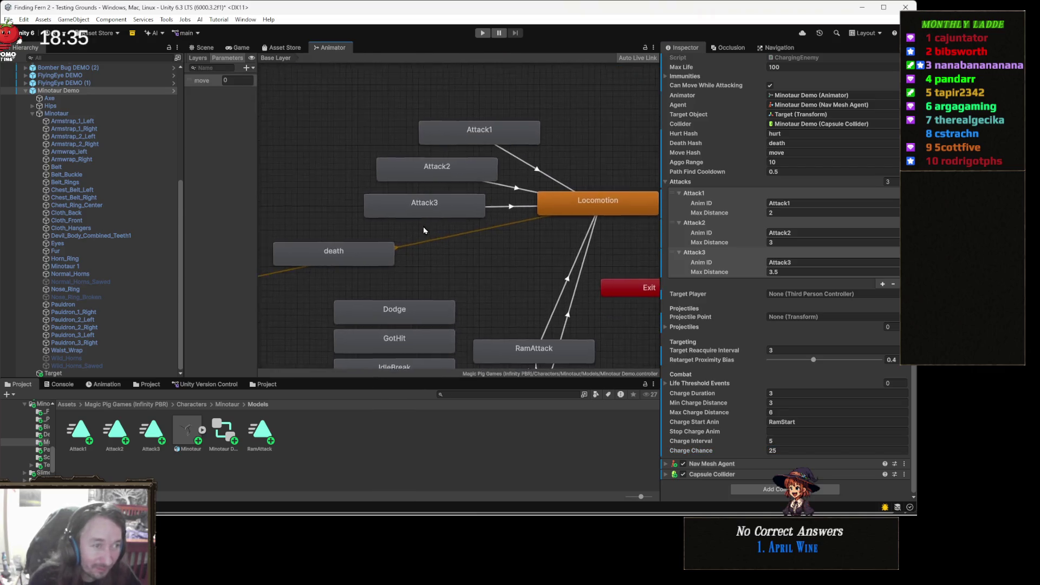
Select the Attack1, Attack2, Attack3 and RamAttack states in the Animator graph.
drag(423, 228, 409, 274)
click(471, 170)
ctrl+click(441, 215)
ctrl+click(441, 247)
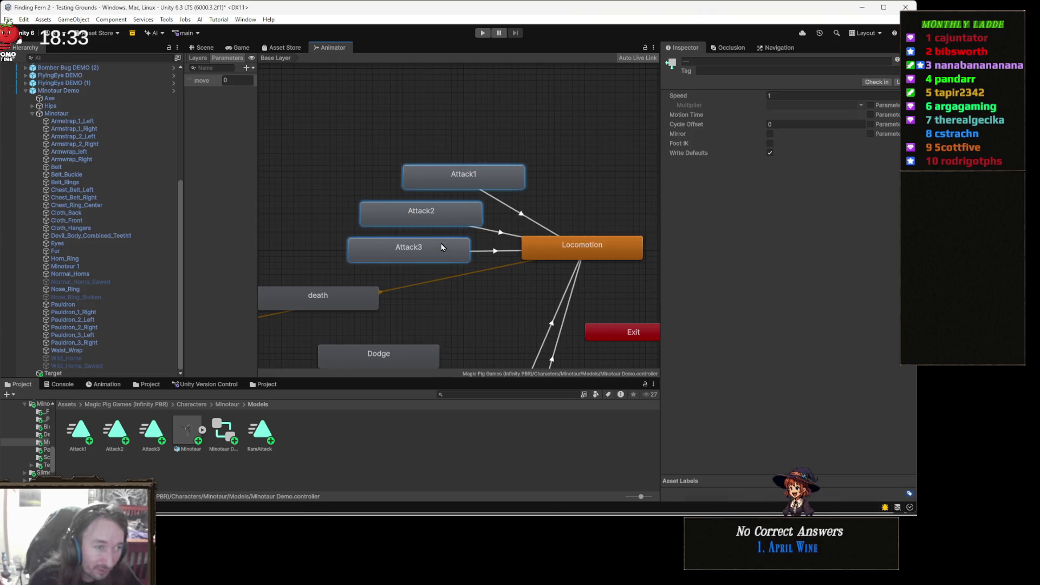
drag(470, 257, 455, 127)
ctrl+click(525, 269)
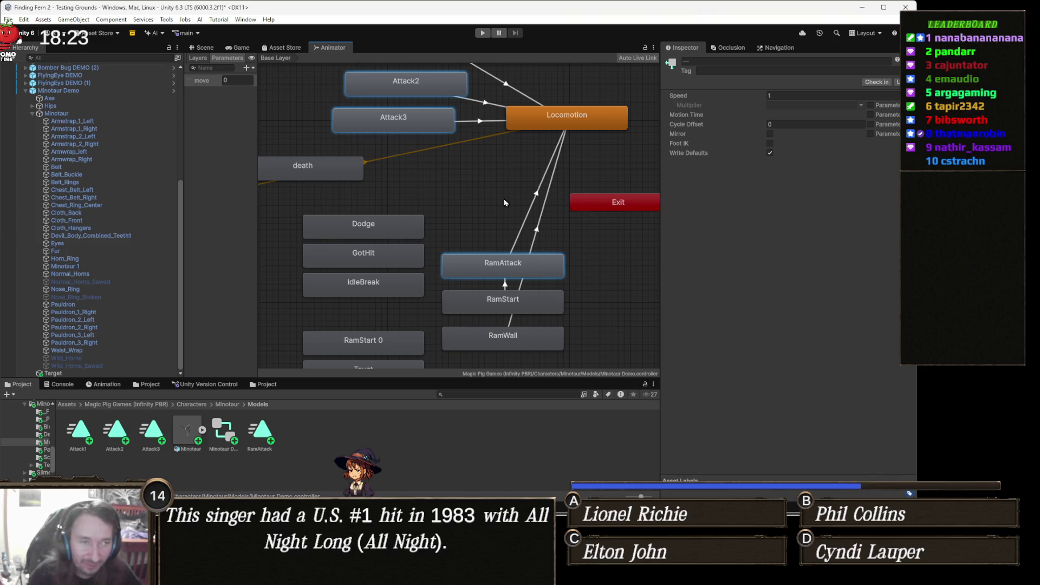
drag(503, 218, 497, 254)
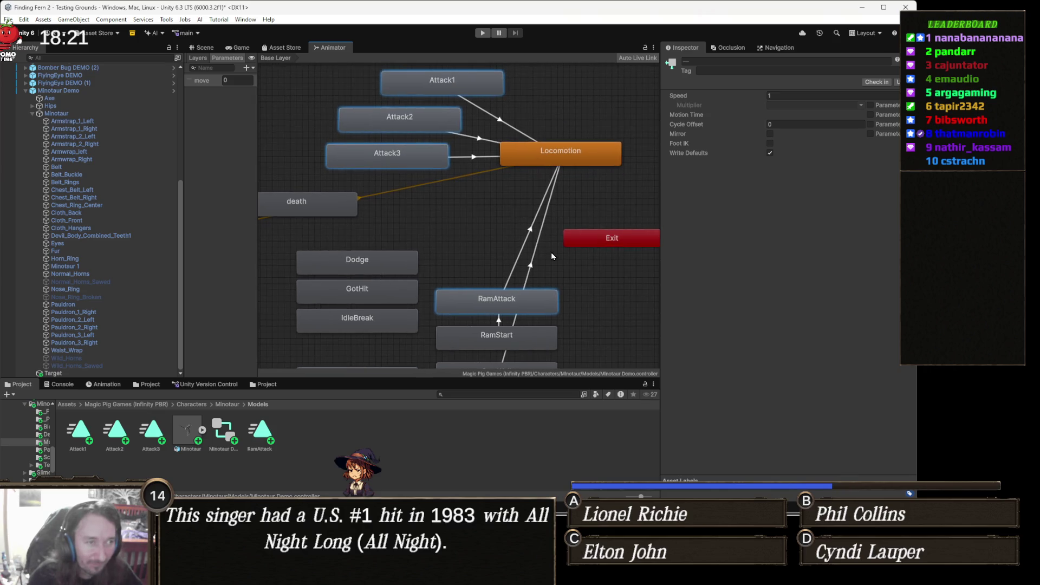
Set the selected states' Tag to Attack, then deselect them.
click(718, 70)
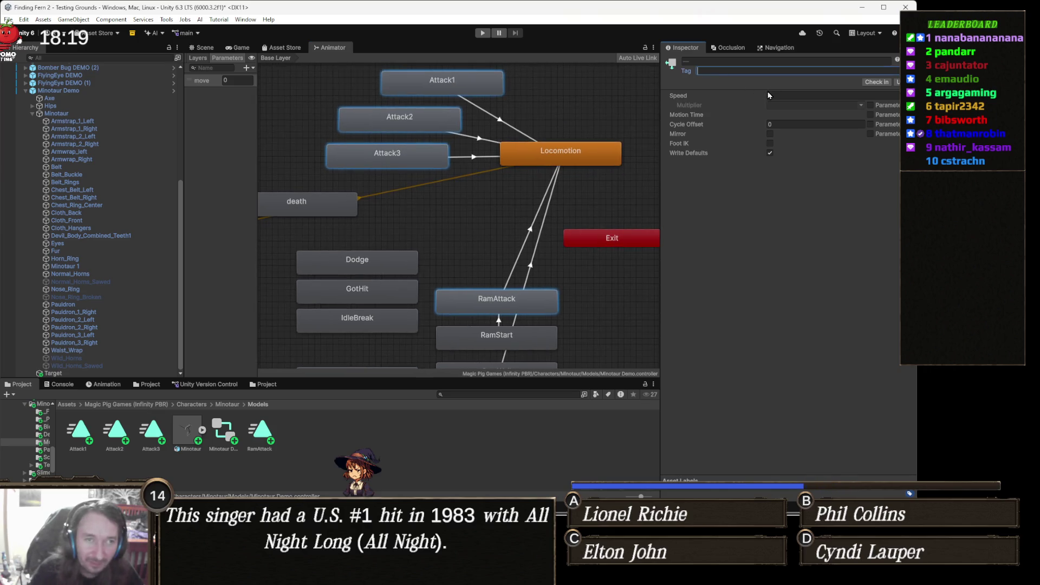
text(Attack)
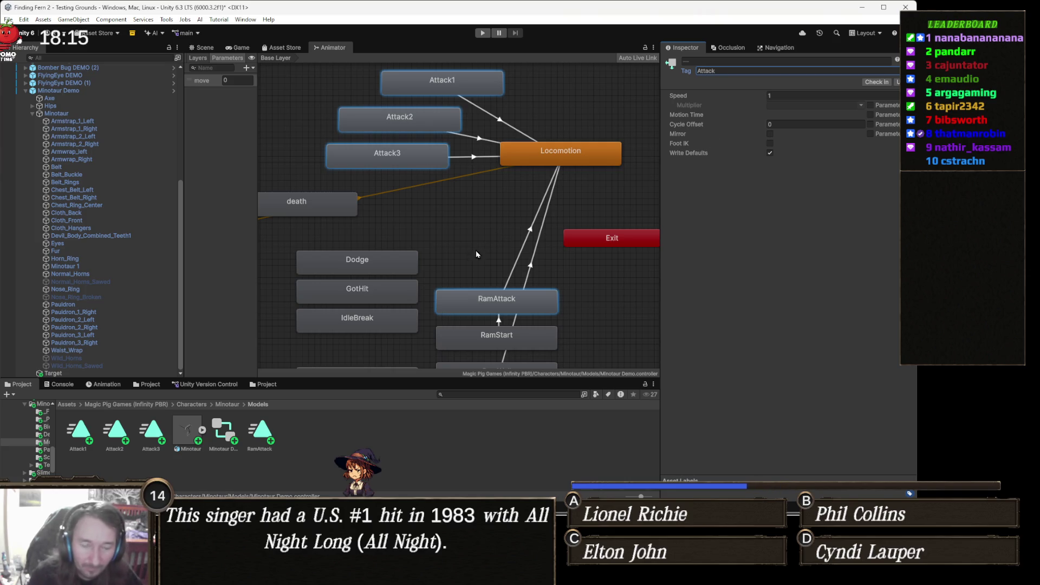
mouse_move(465, 283)
mouse_down()
mouse_move(442, 244)
mouse_move(440, 199)
mouse_up()
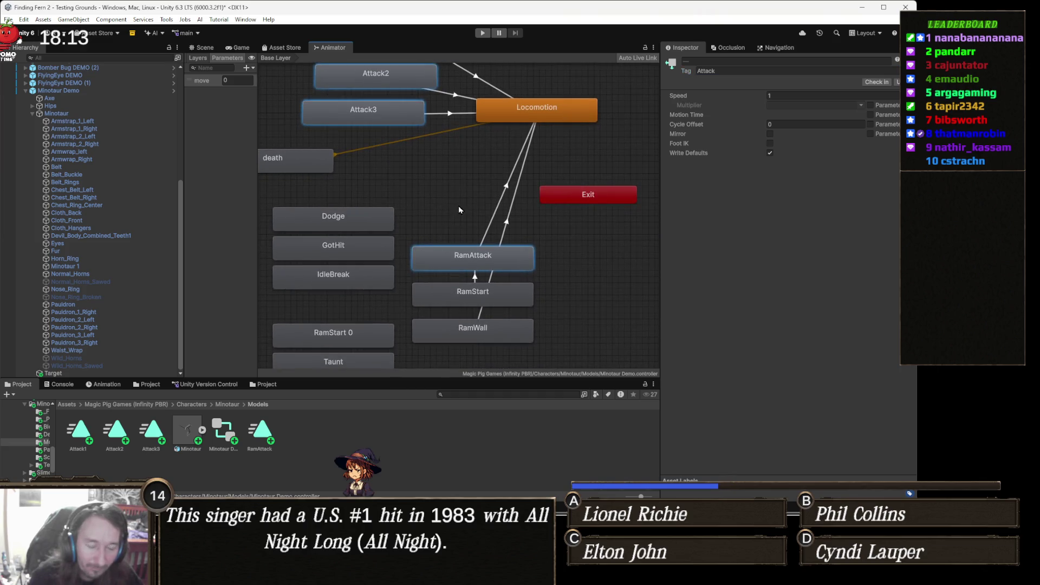
click(443, 205)
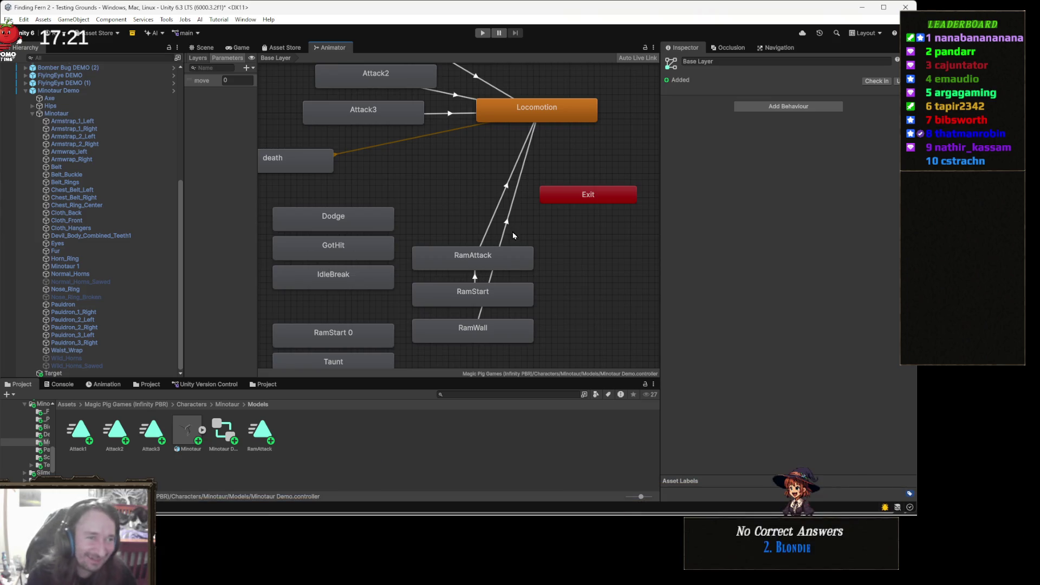
Pan around the Minotaur's Animator graph, then switch to the Chrome window.
key(a)
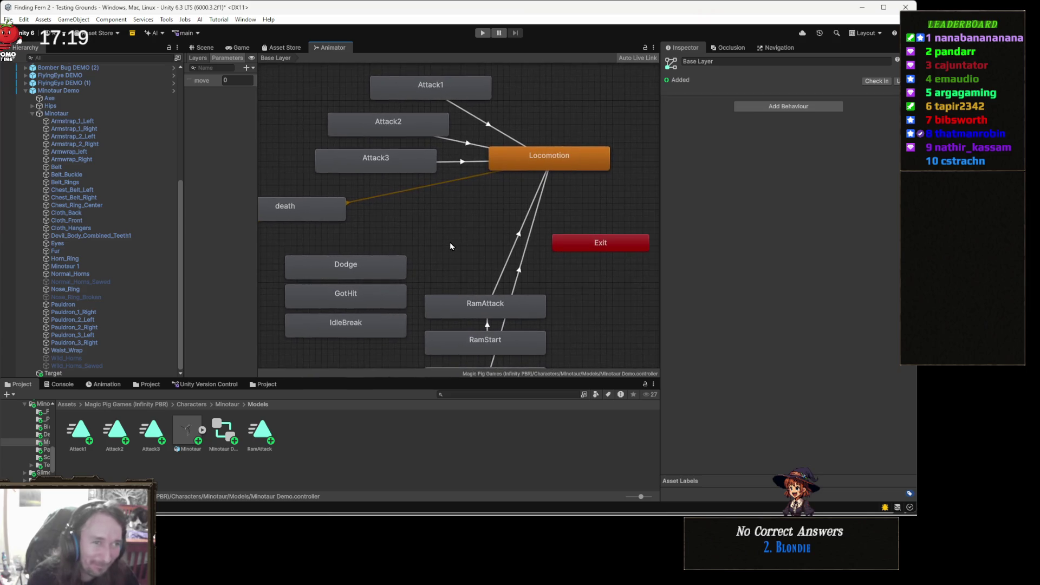
key(a)
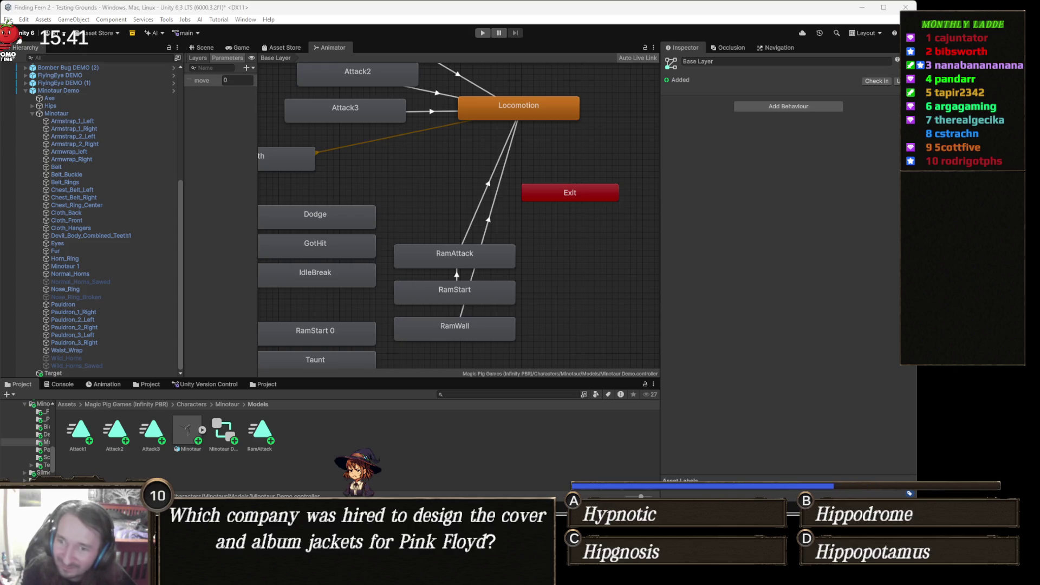
key(alt+Tab)
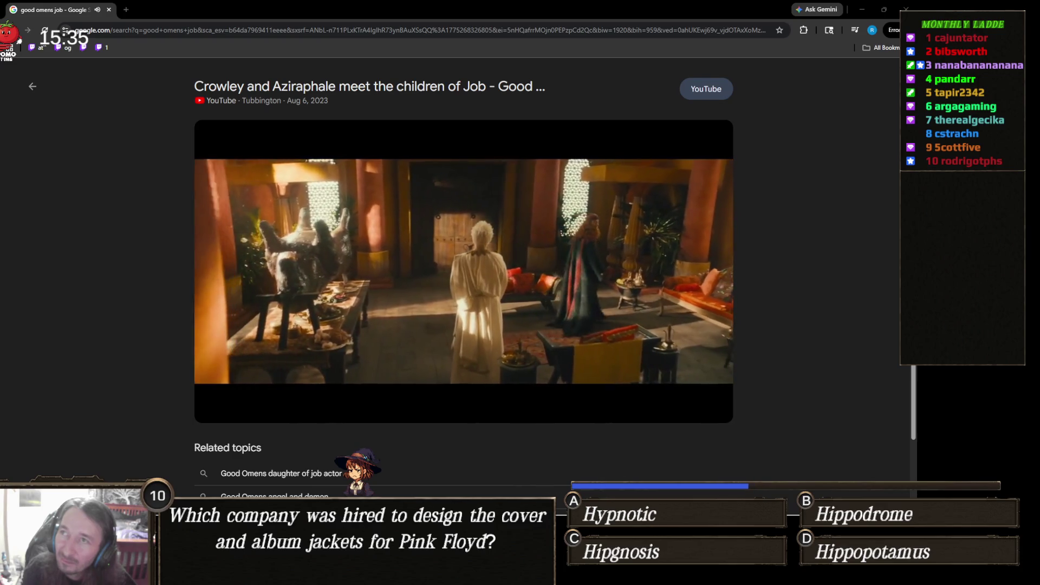
Switch the embedded Good Omens 'children of Job' clip to full screen.
mouse_move(710, 380)
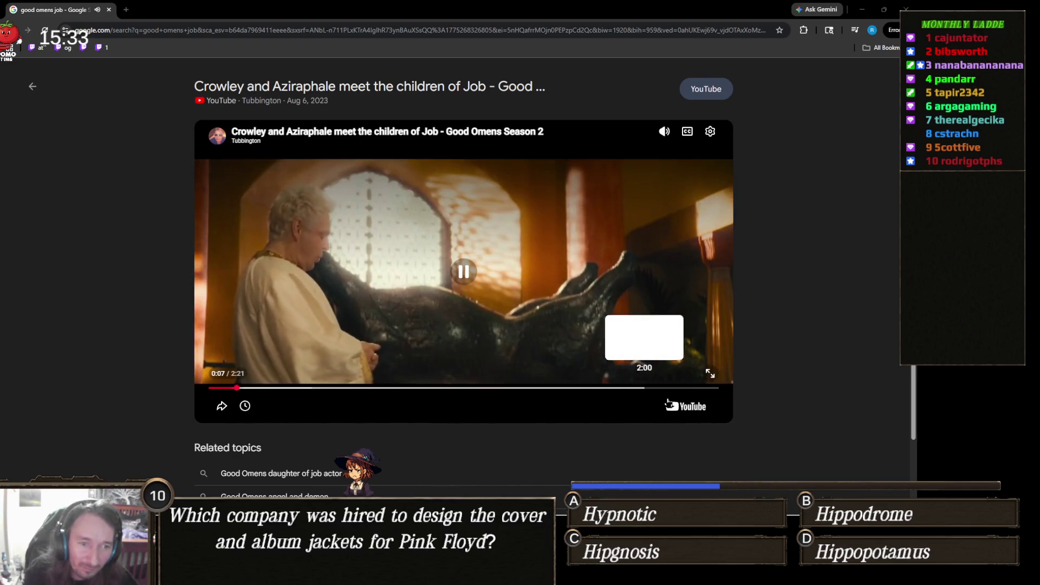
click(710, 376)
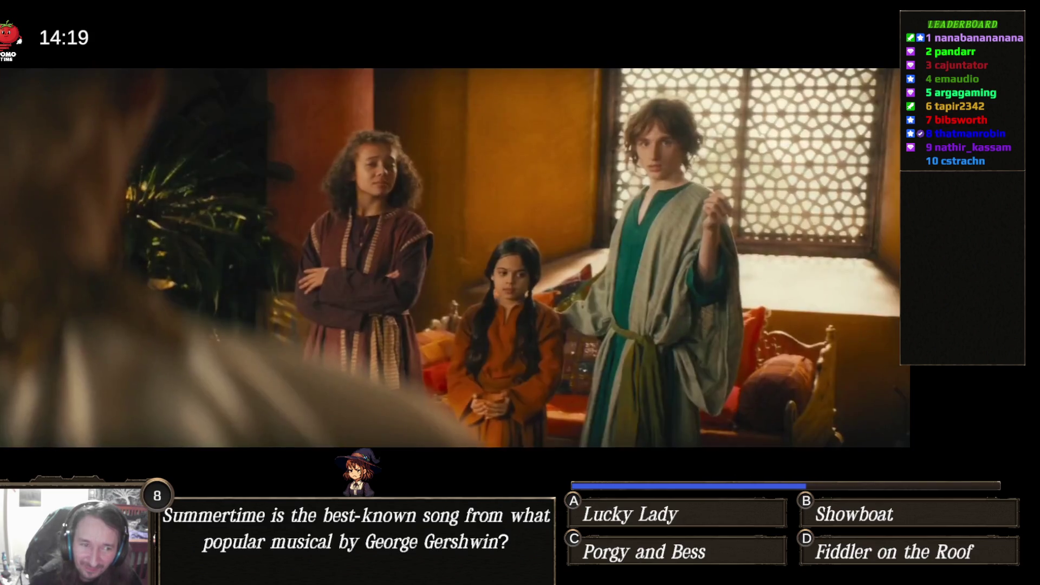
Pause the Good Omens clip near the end, about 2:15 of 2:21, and exit full screen.
key(k)
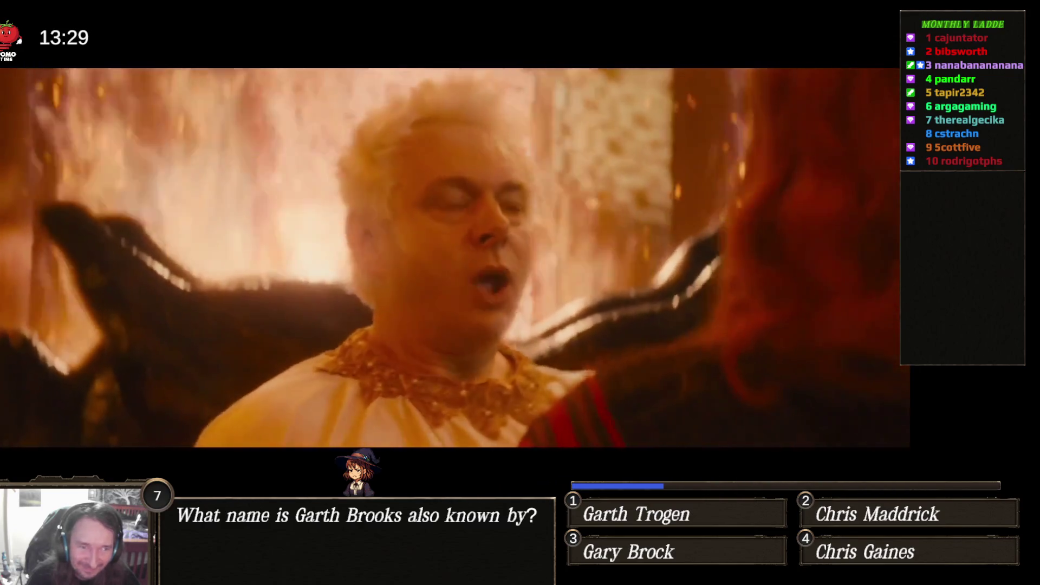
key(space)
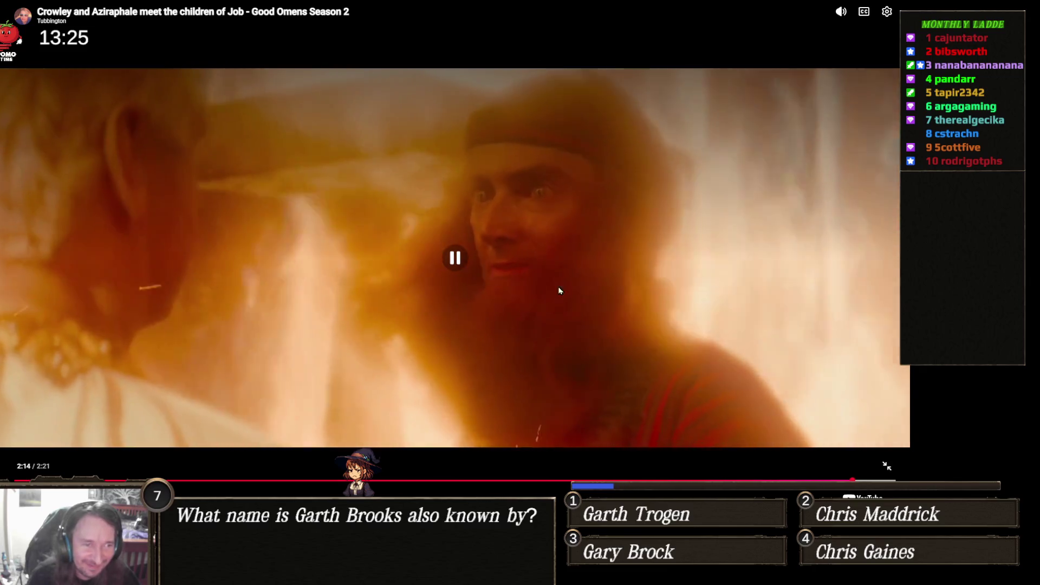
key(Escape)
click(555, 283)
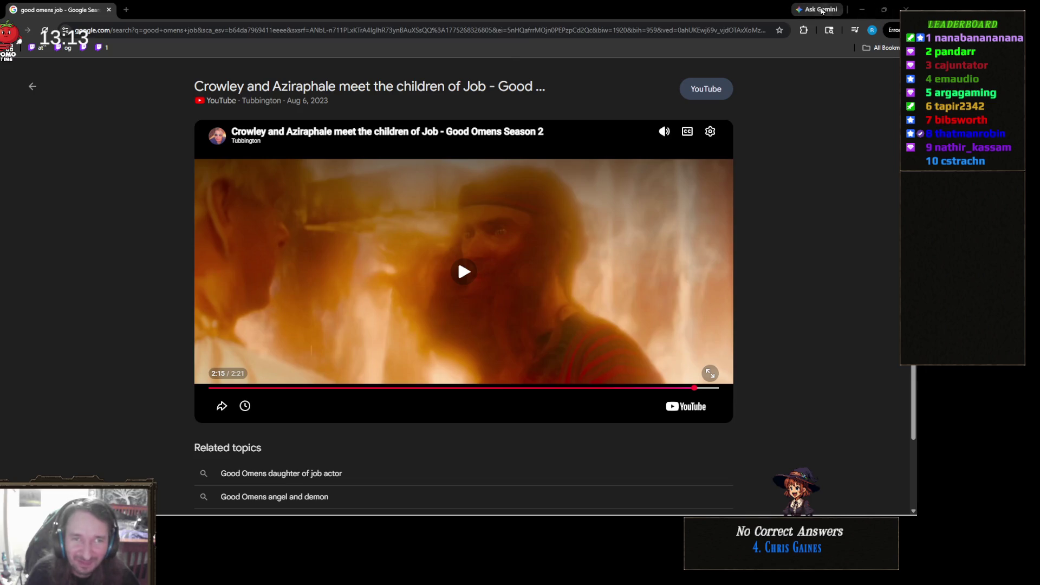
Minimize Chrome to bring the Unity Animator graph back into view.
click(898, 13)
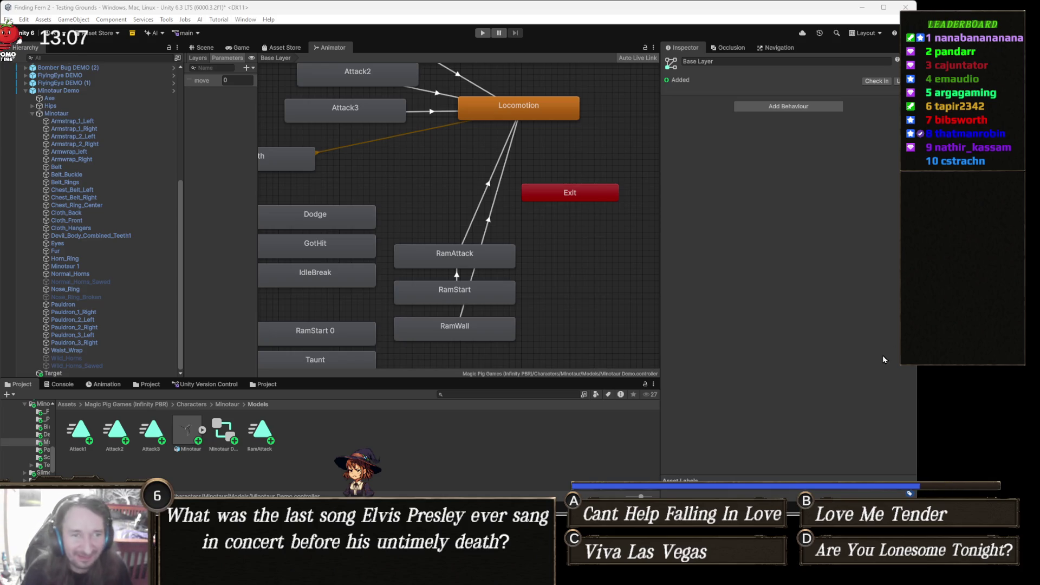
Drag the Animator/Inspector splitter right to widen the Minotaur state graph.
drag(658, 277, 686, 282)
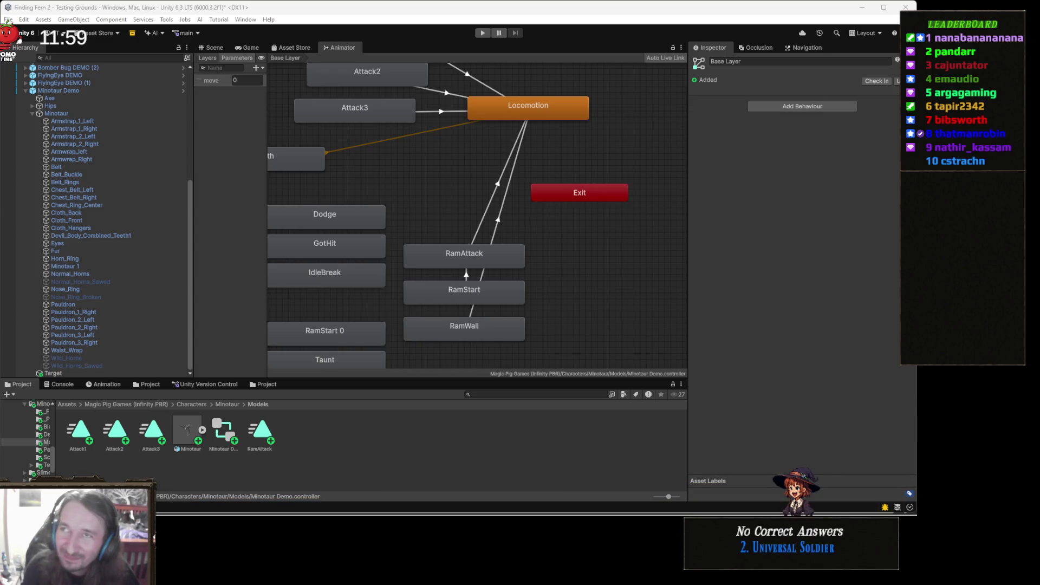
key(alt+Tab)
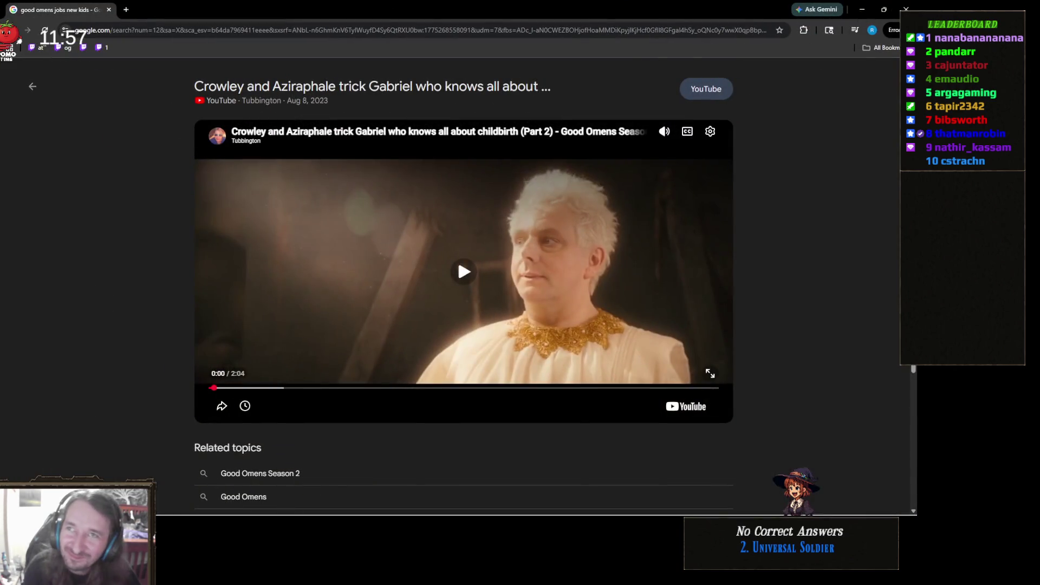
Play the embedded Good Omens clip full screen and bring up its player controls.
click(411, 275)
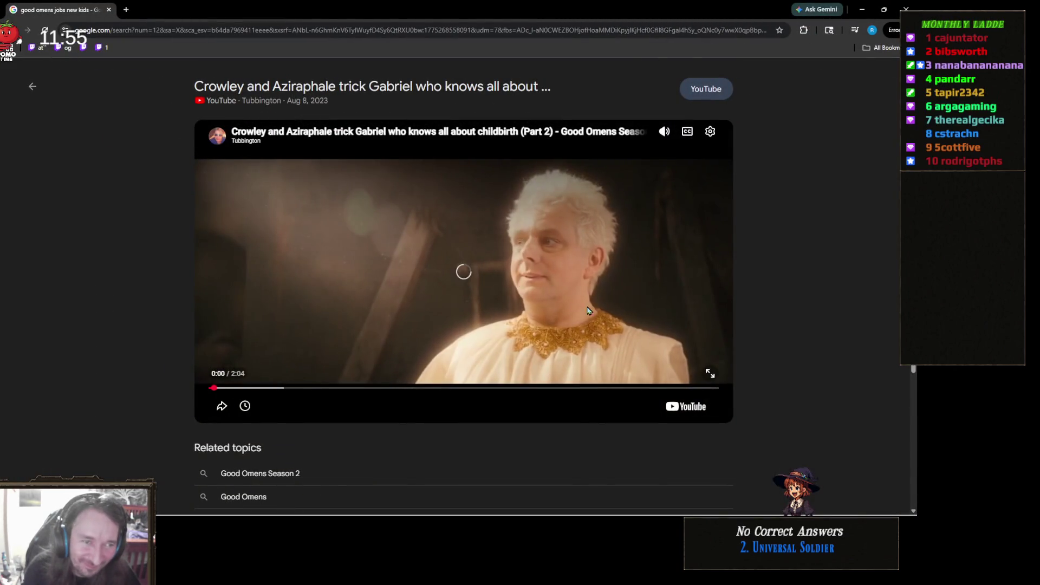
click(709, 373)
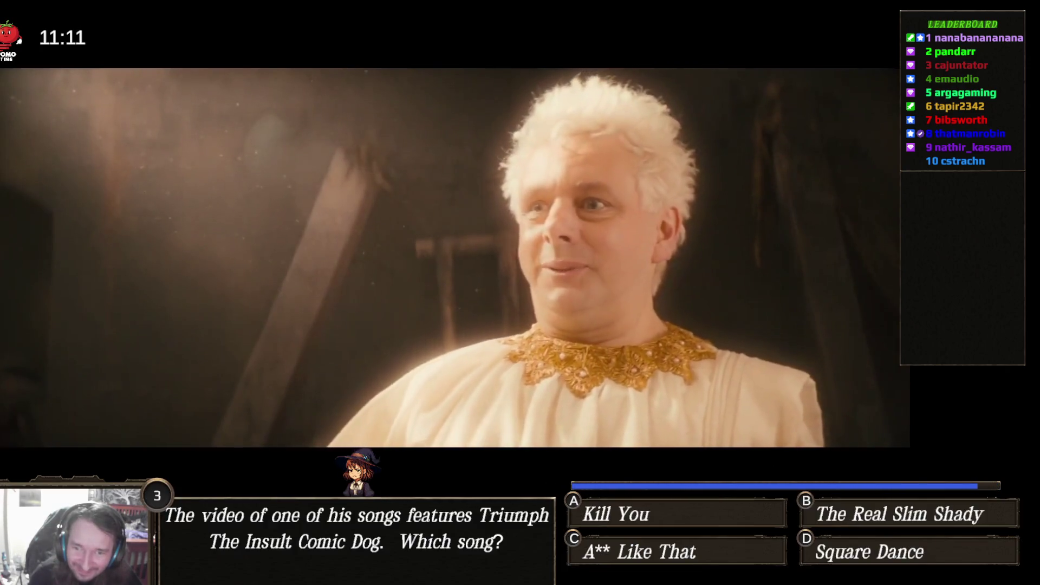
click(747, 441)
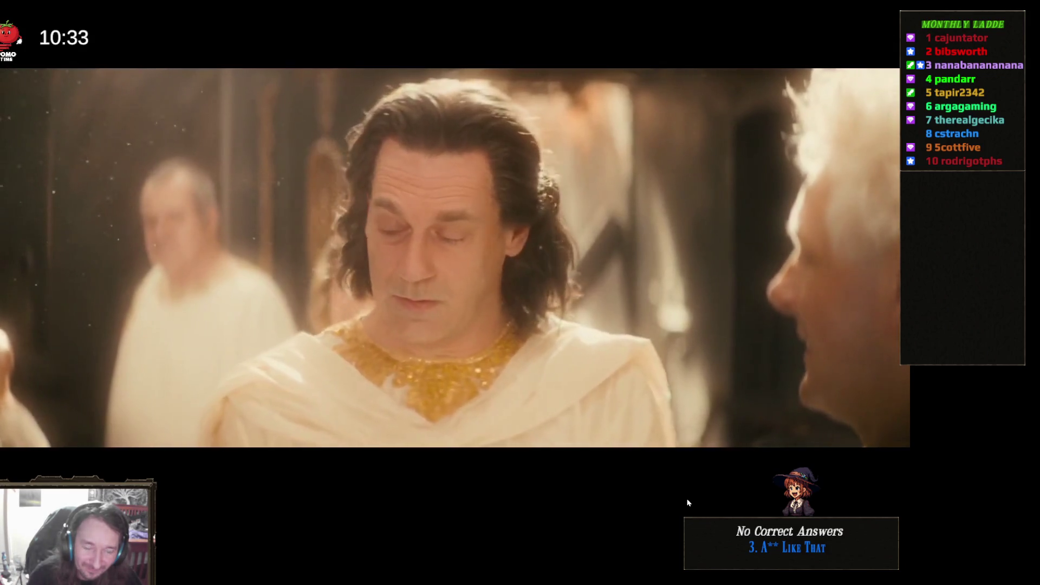
Pause and resume the Good Omens clip, then exit full screen once it ends at 2:04.
key(space)
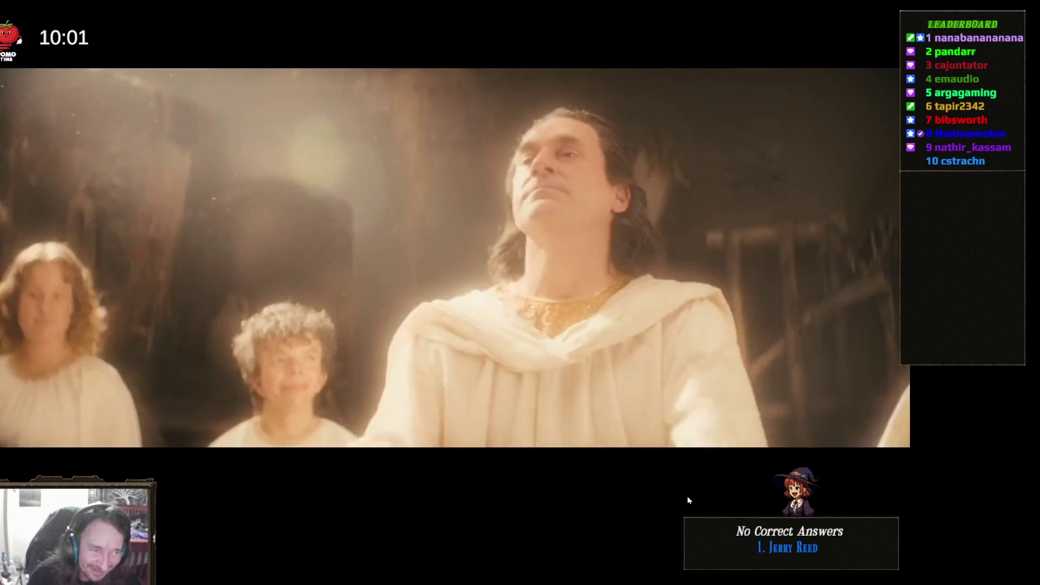
mouse_move(694, 487)
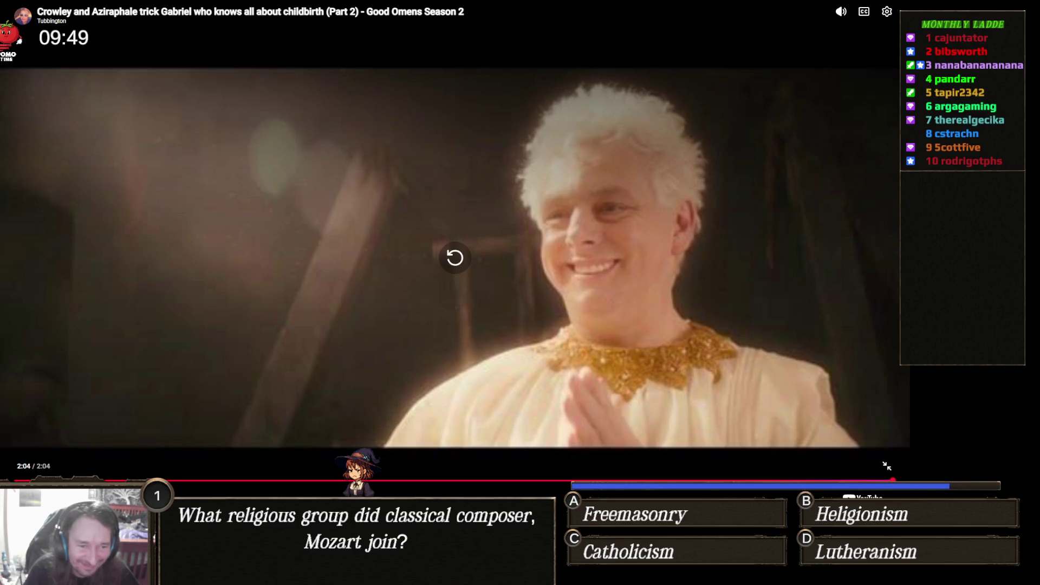
key(Escape)
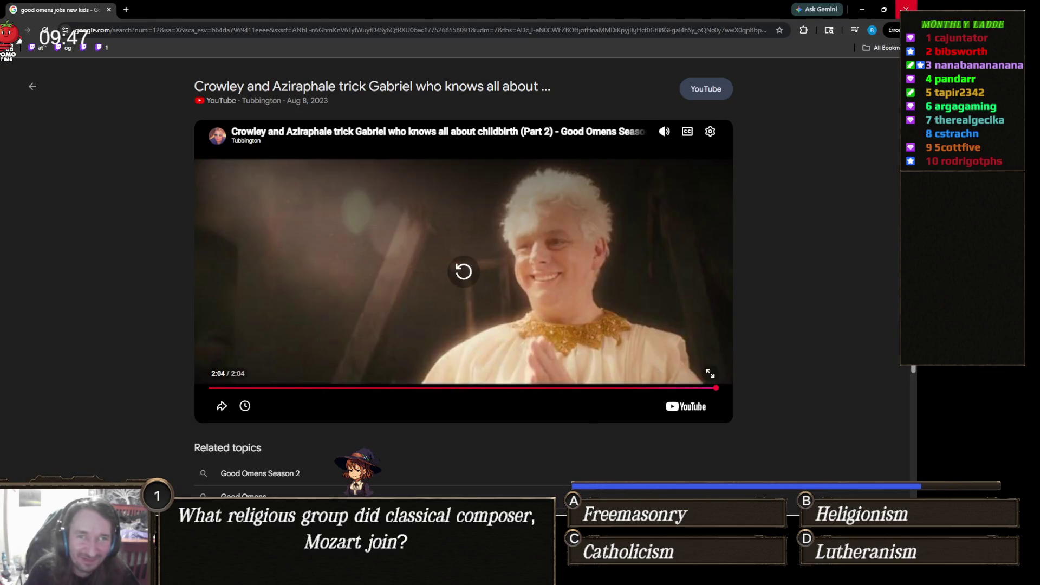
Return to Unity and pan the Animator graph to reveal the Attack1 state.
key(alt+Tab)
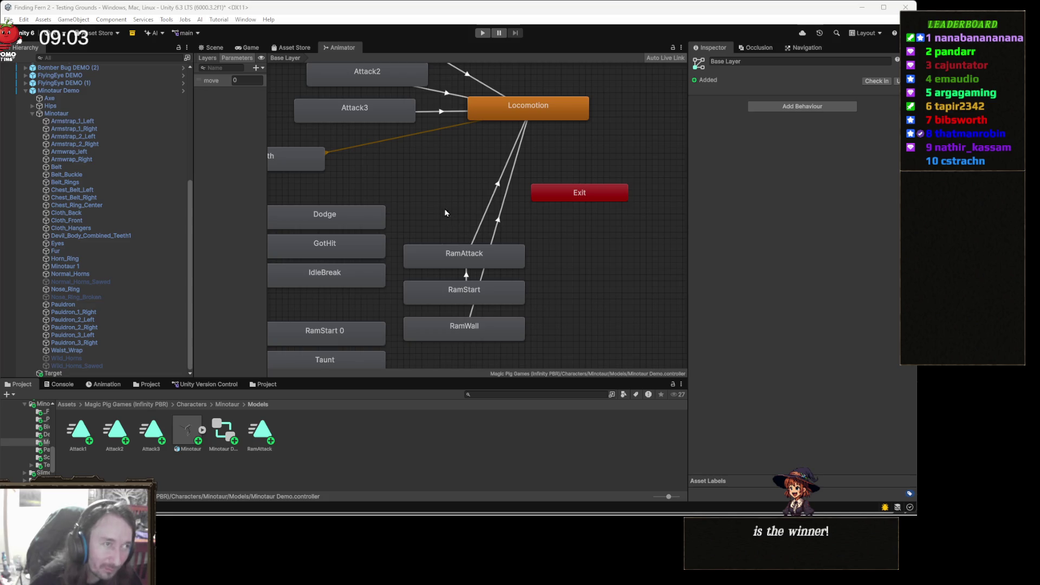
drag(426, 186, 422, 245)
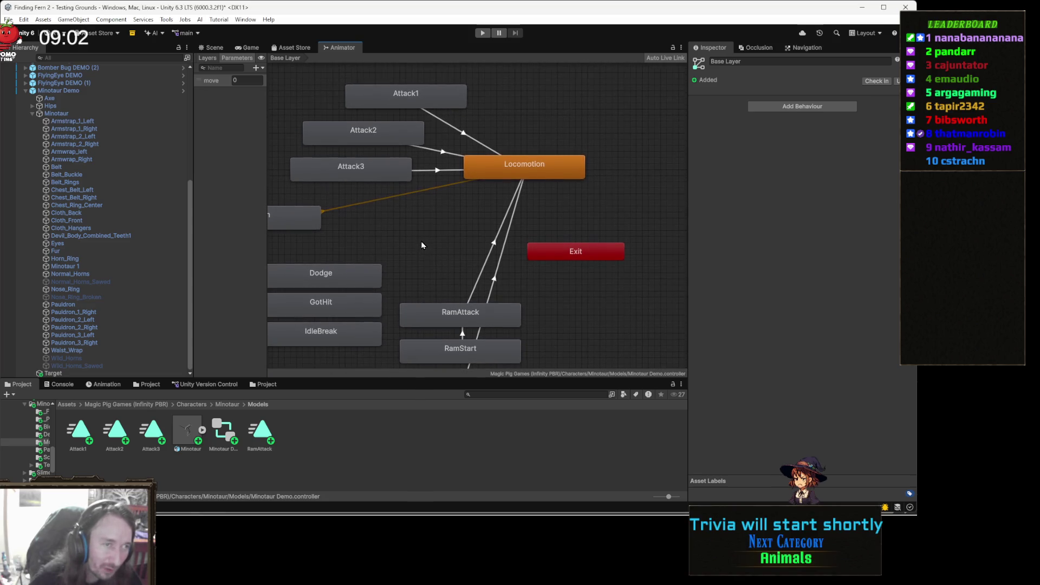
In Scene view, select Minotaur Demo and collapse its Attack1, Attack2 and Attack3 entries.
click(217, 49)
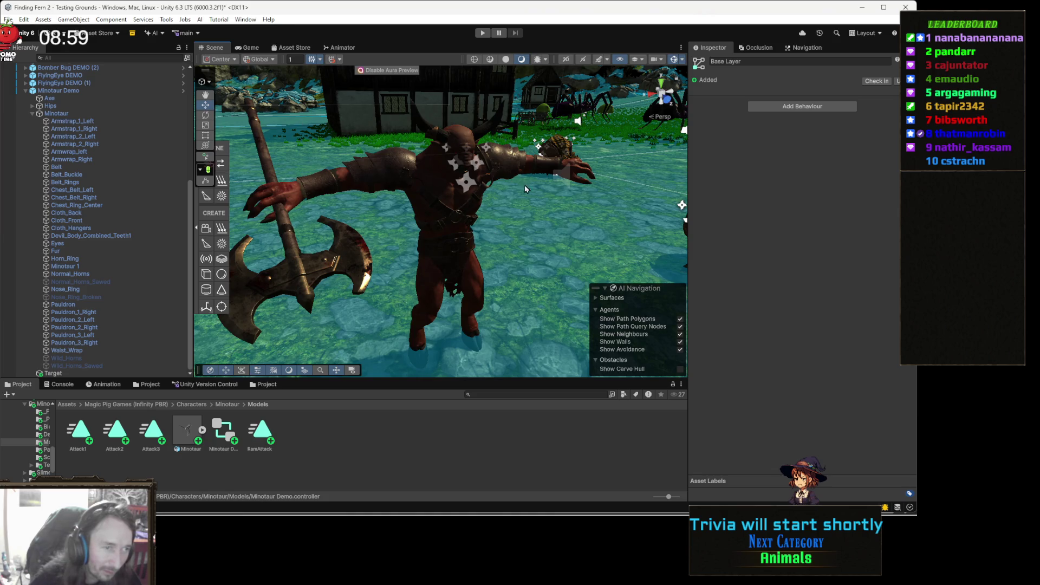
click(458, 186)
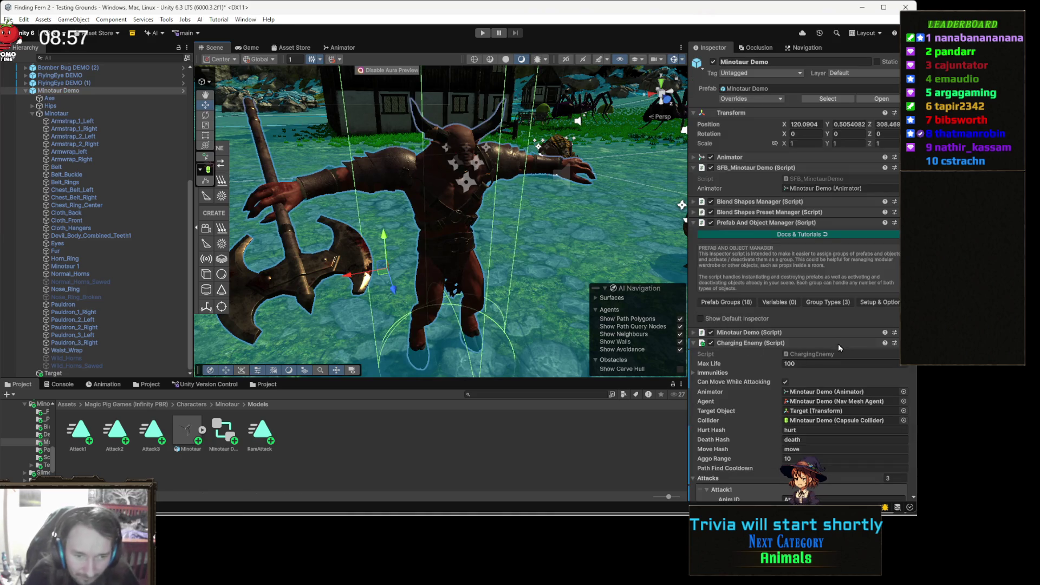
scroll(839, 351, down, 5)
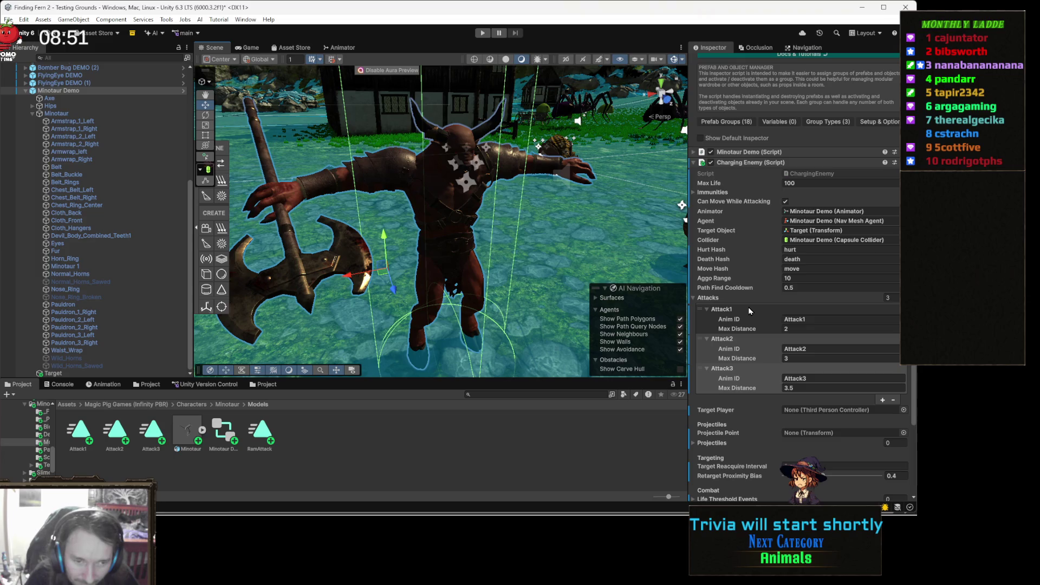
click(748, 307)
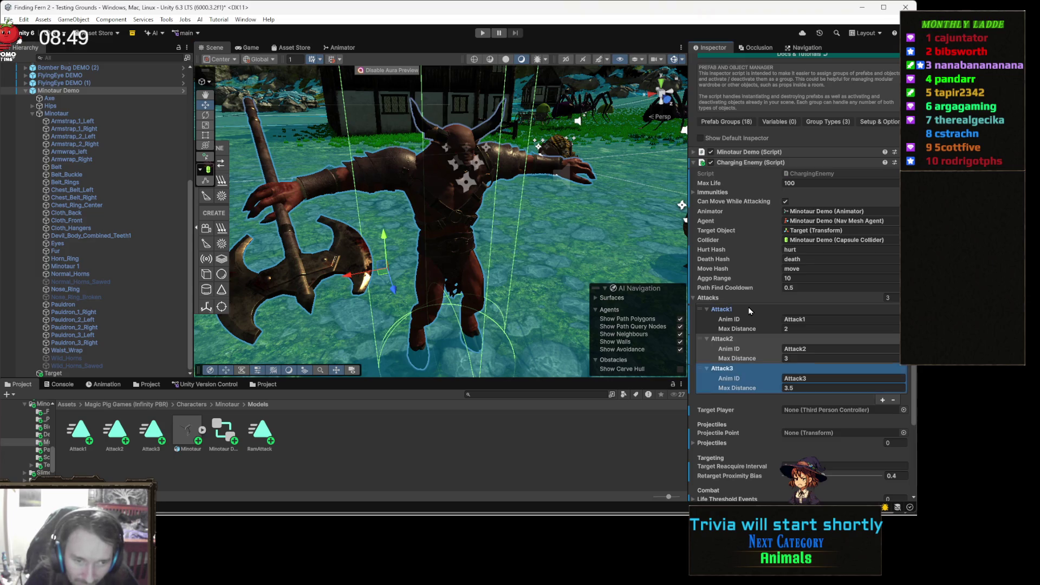
click(749, 320)
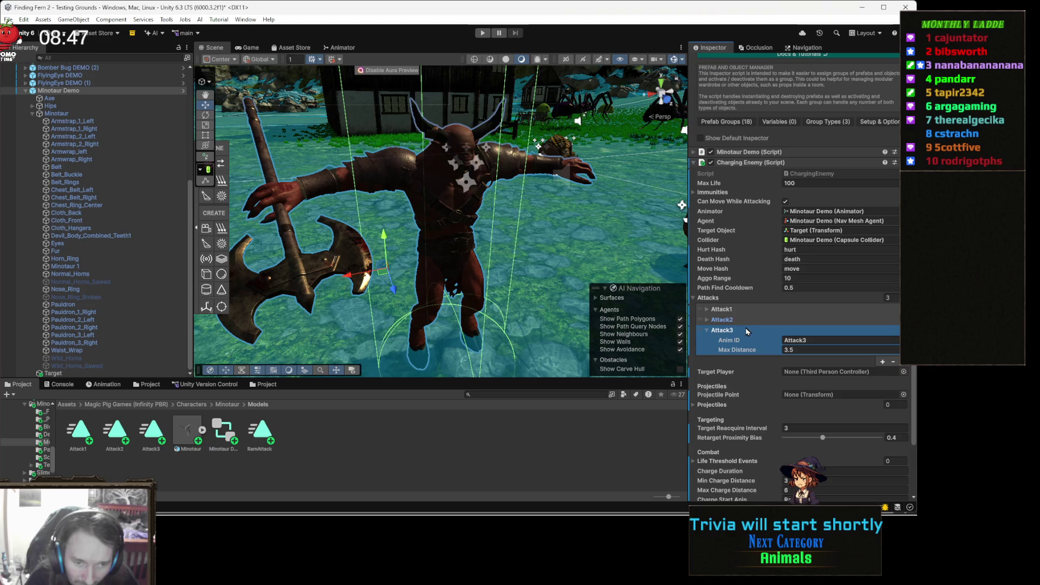
click(747, 331)
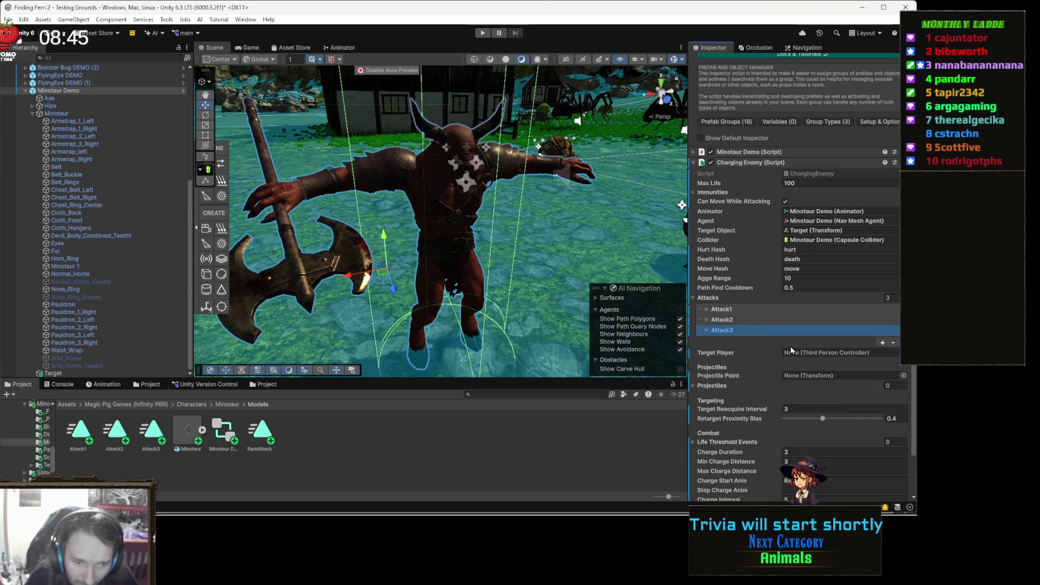
Expand the Nav Mesh Agent settings and finish editing the agent's Speed value.
scroll(819, 355, down, 3)
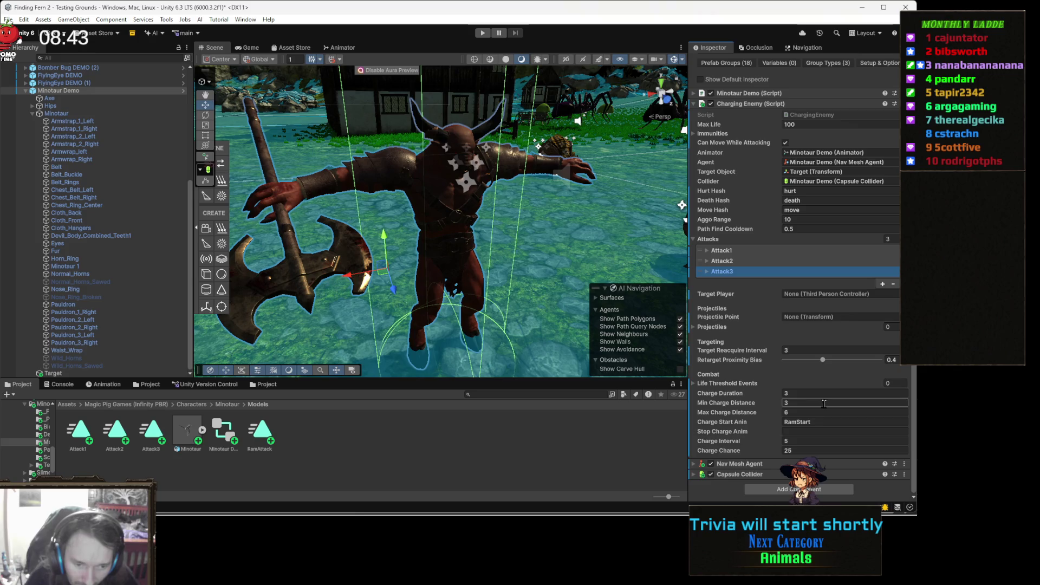
click(759, 467)
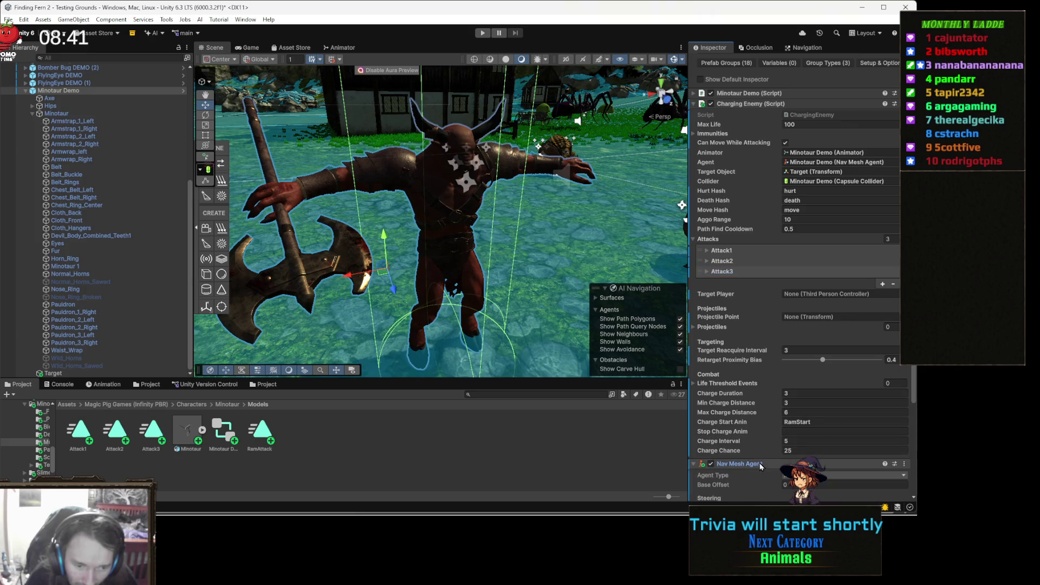
scroll(785, 433, down, 5)
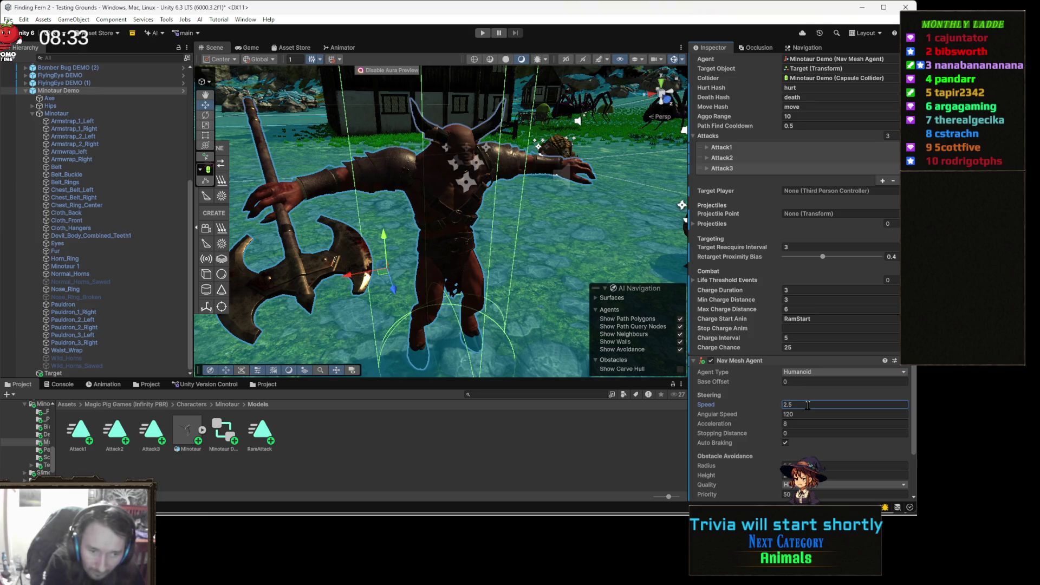
scroll(755, 434, down, 3)
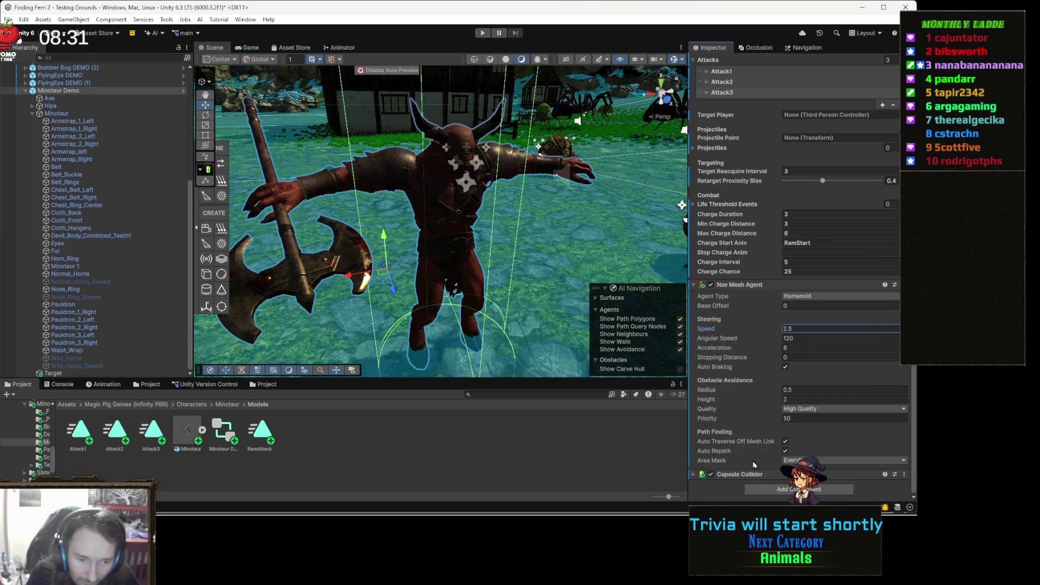
click(752, 481)
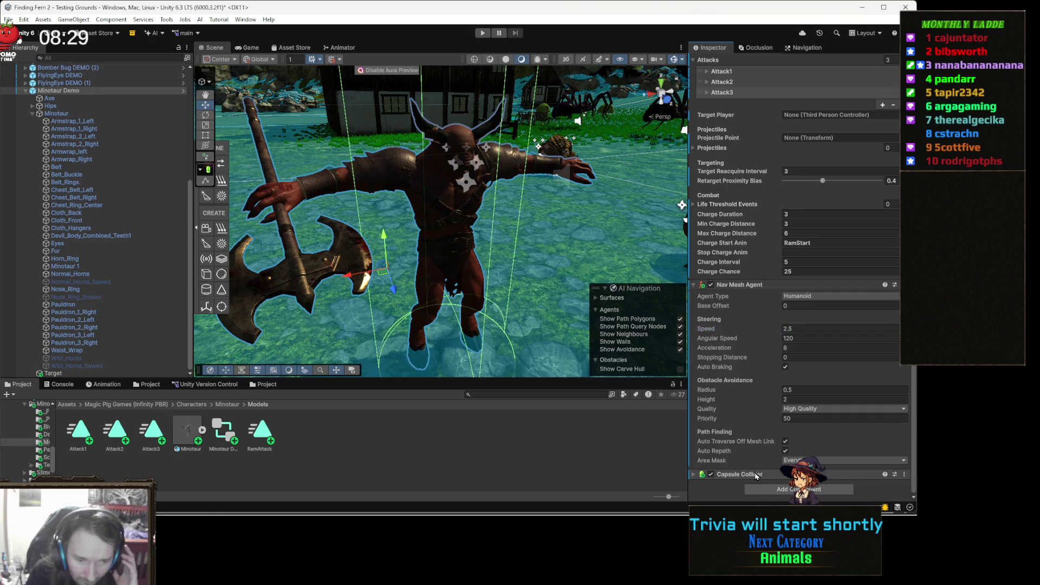
Stretch the Capsule Collider up to the Minotaur's height and set its Radius to 0.3.
click(756, 476)
click(790, 394)
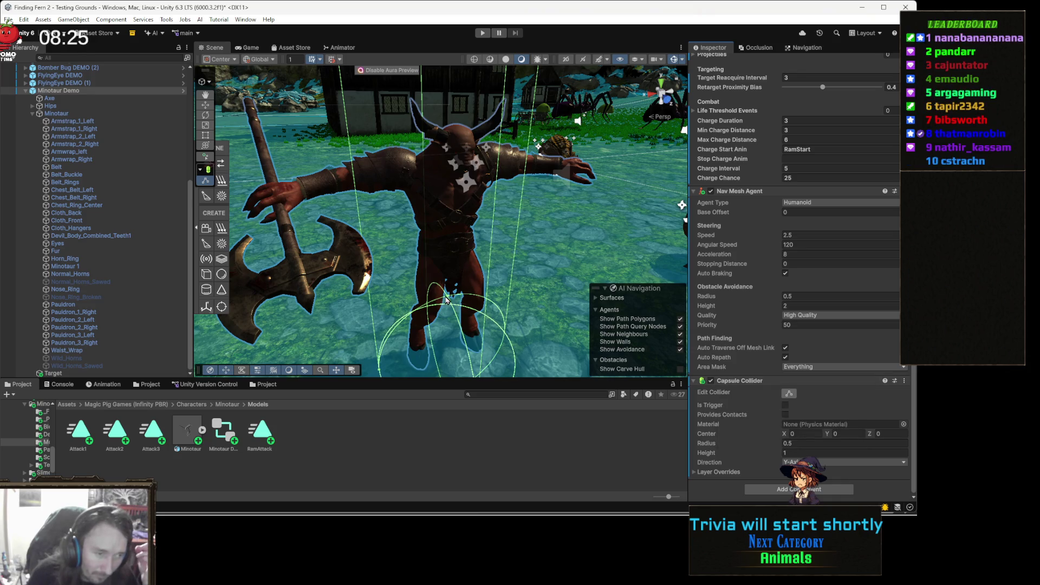
drag(451, 299, 450, 118)
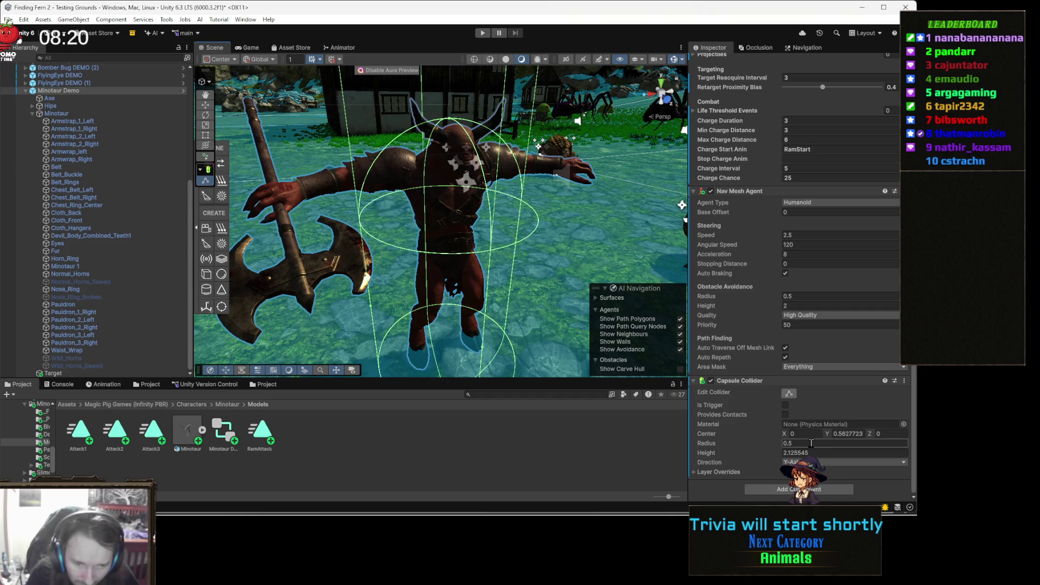
text(0.3)
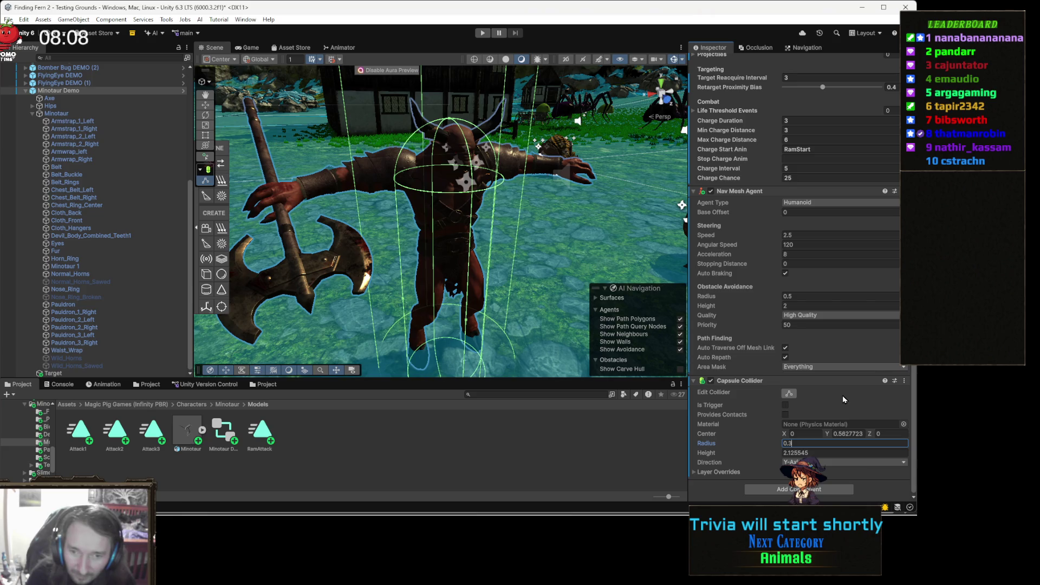
scroll(843, 399, up, 7)
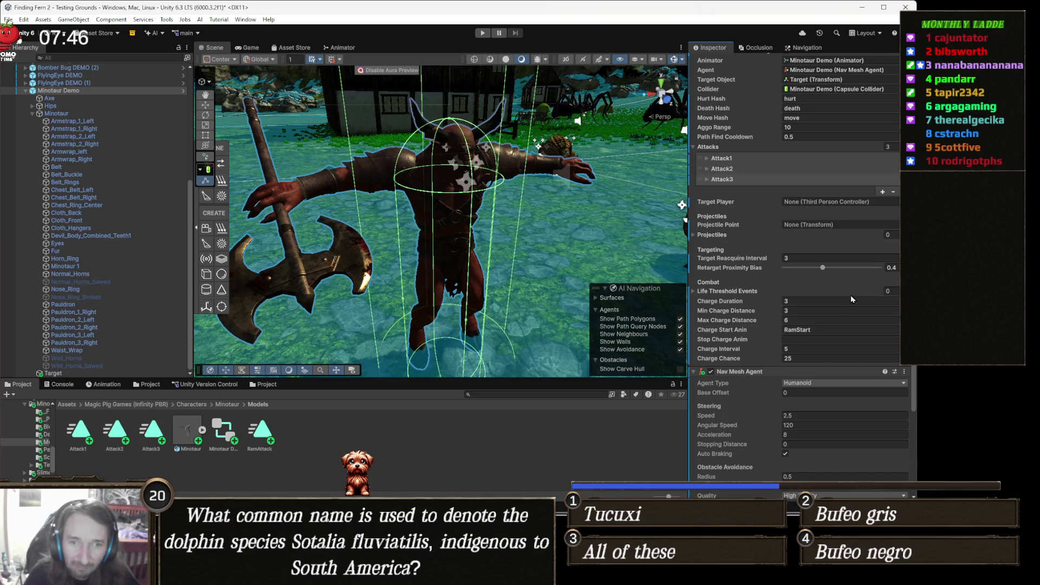
Set Charging Enemy Charge Interval to 5 and Max Life to 500, then start playtesting.
scroll(852, 299, up, 3)
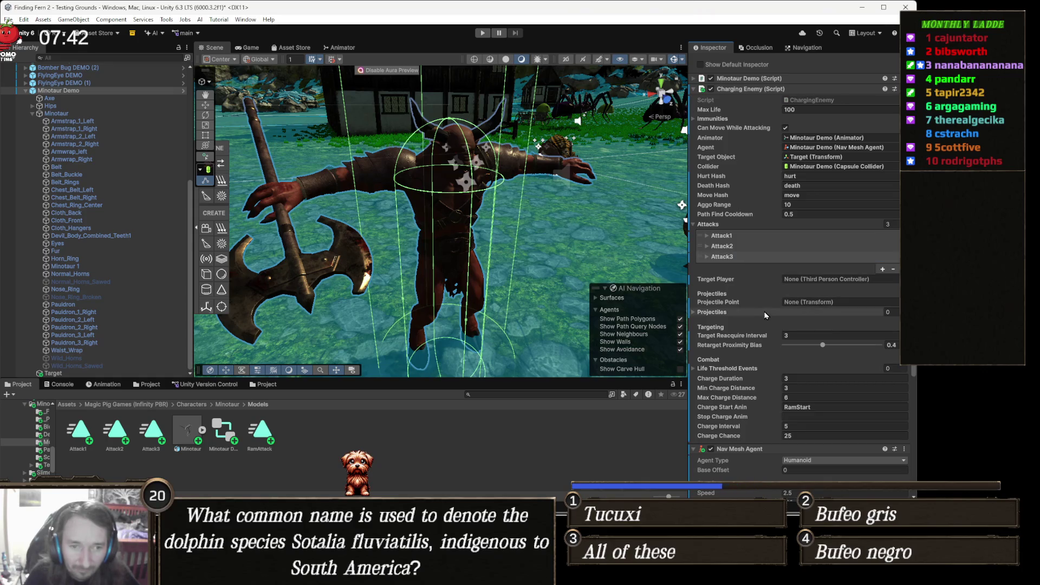
scroll(771, 305, down, 2)
click(782, 374)
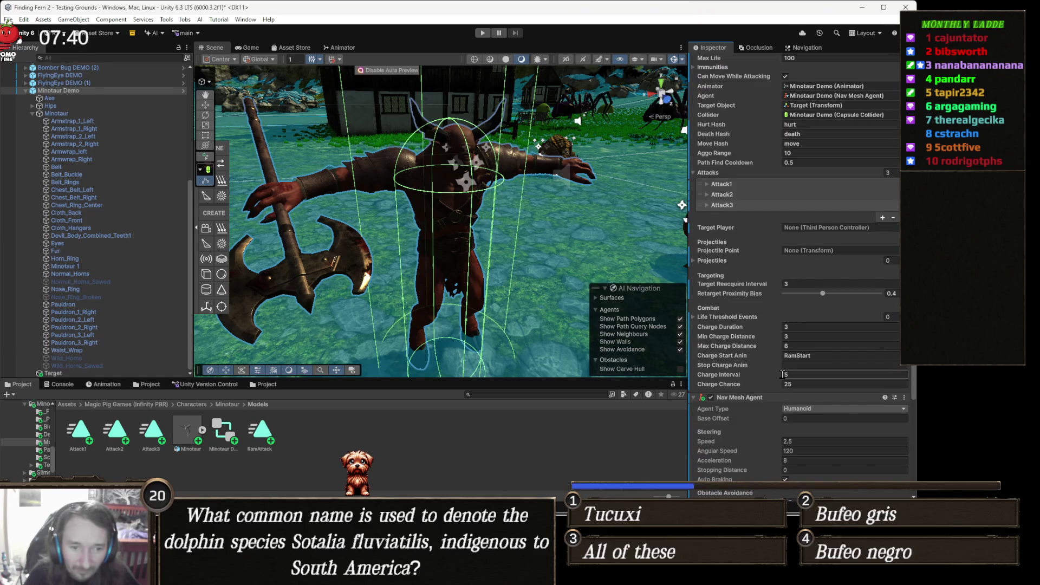
scroll(773, 345, up, 7)
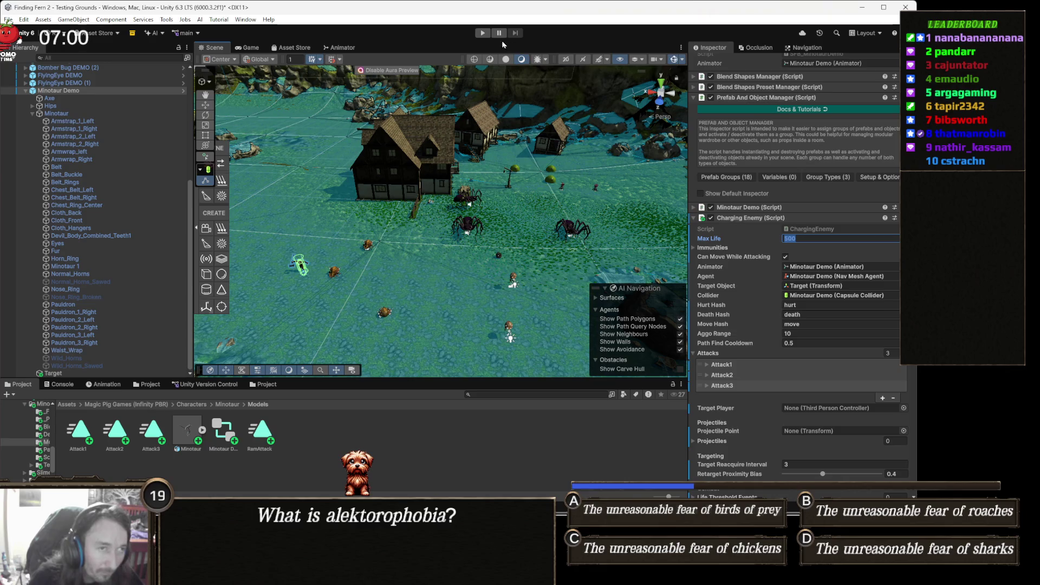
click(483, 34)
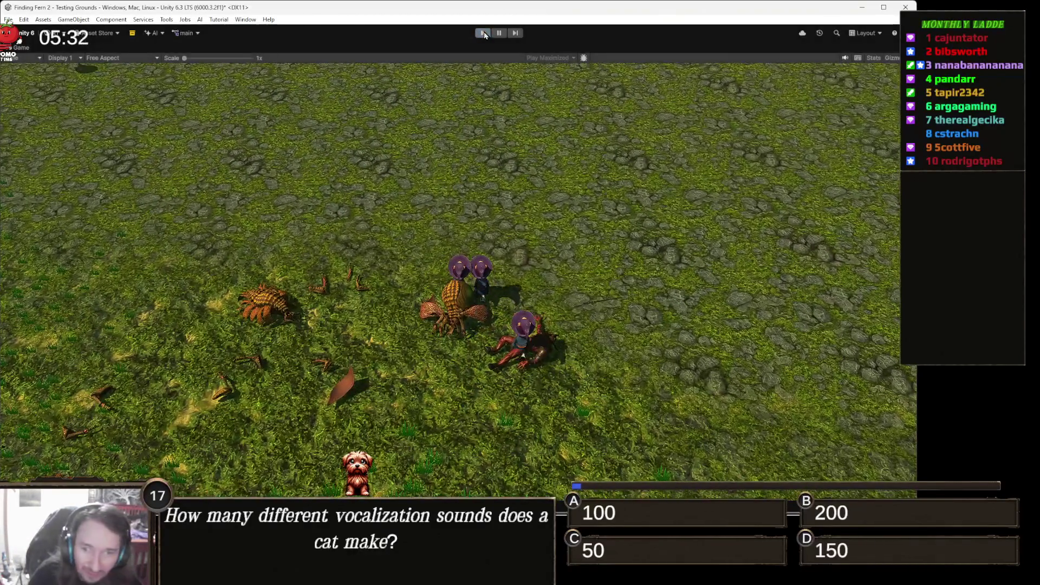
Exit Play mode, fly the scene camera around the village, and select the minotaur.
key(ctrl+p)
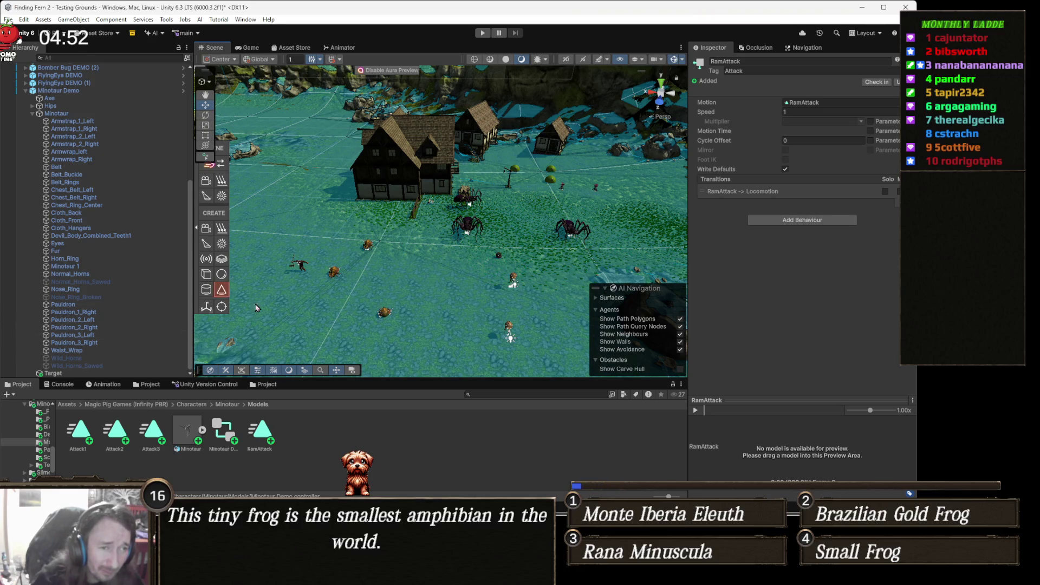
mouse_move(370, 336)
mouse_down()
mouse_move(504, 306)
mouse_move(396, 237)
mouse_move(370, 179)
mouse_move(419, 248)
mouse_move(506, 262)
mouse_move(400, 255)
mouse_up()
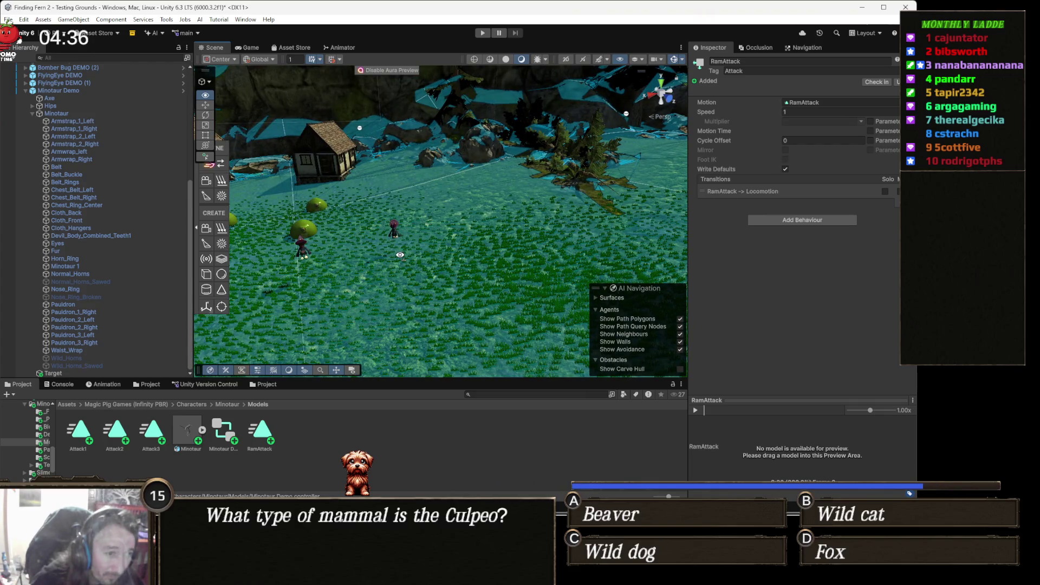
drag(400, 256, 360, 253)
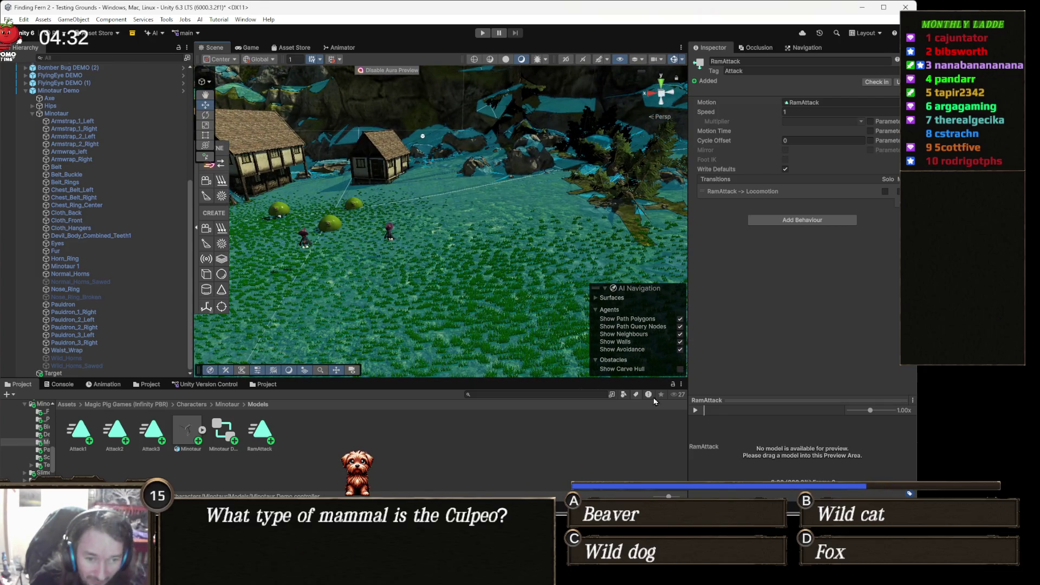
mouse_move(376, 255)
mouse_down()
mouse_move(658, 264)
mouse_move(44, 375)
mouse_move(64, 360)
mouse_move(921, 313)
mouse_up()
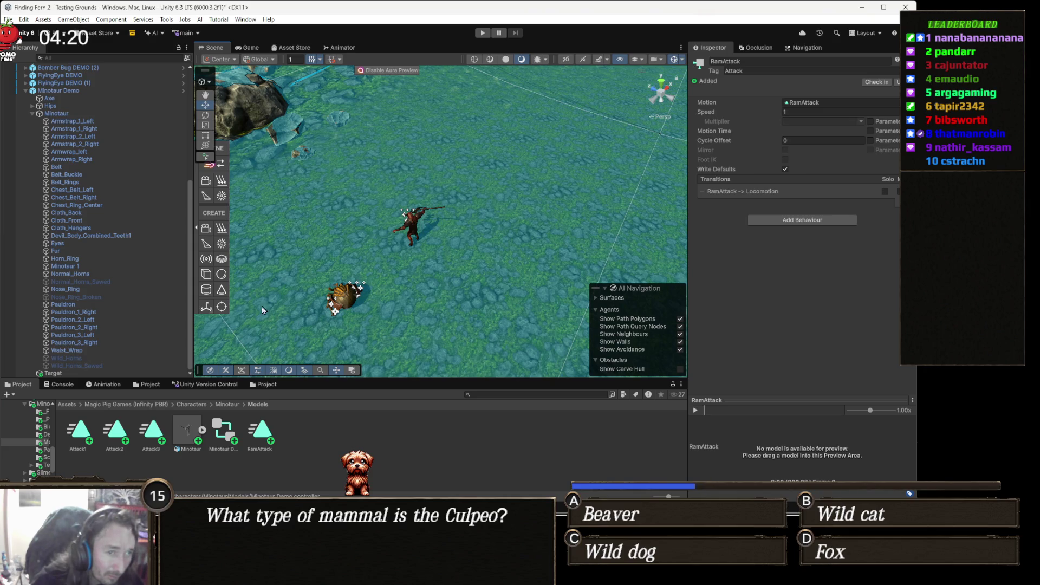
click(416, 232)
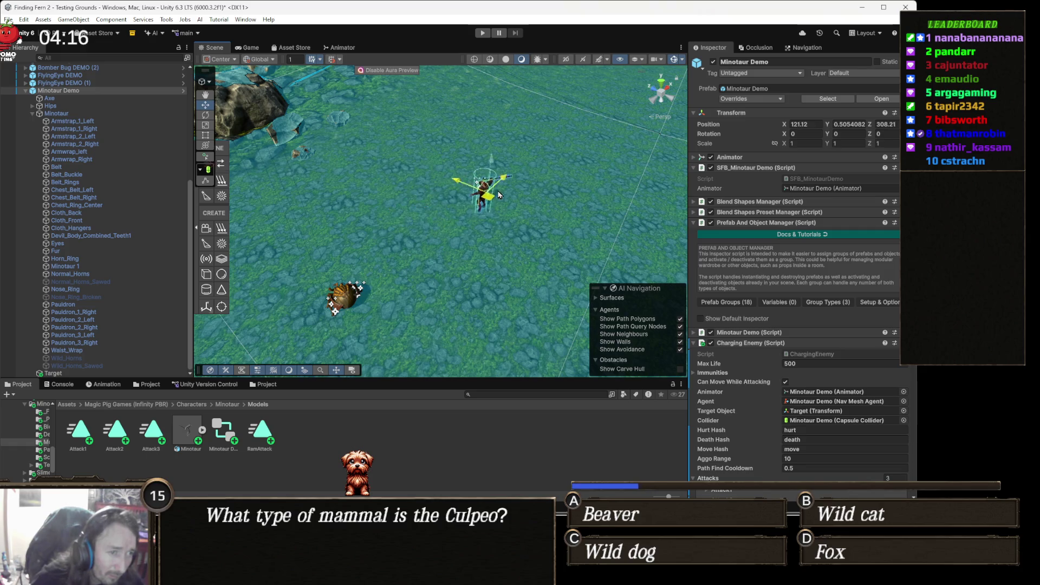
Run a second playtest watching the minotaur among the spiders, then stop it.
click(488, 34)
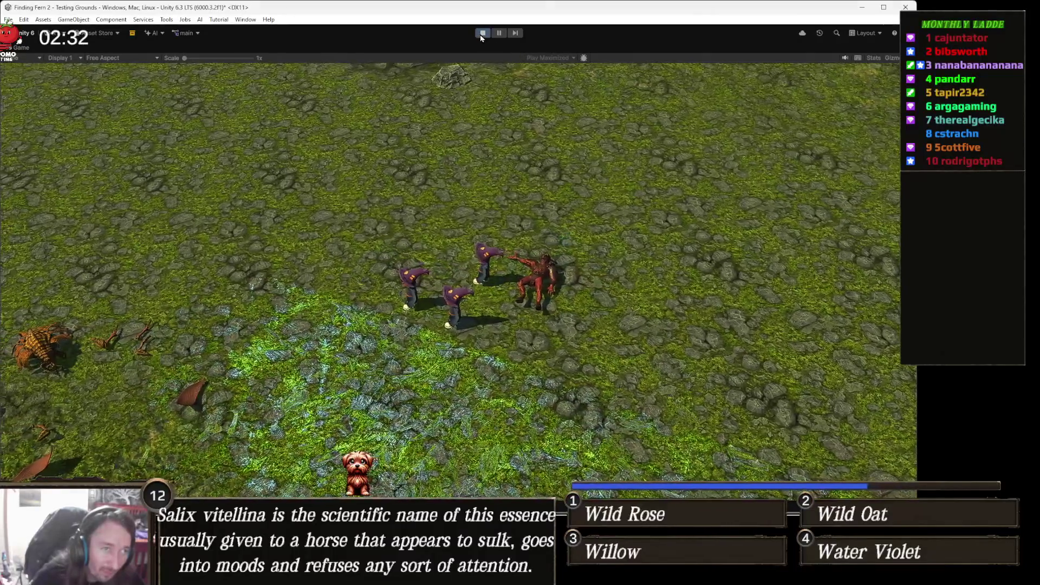
click(481, 35)
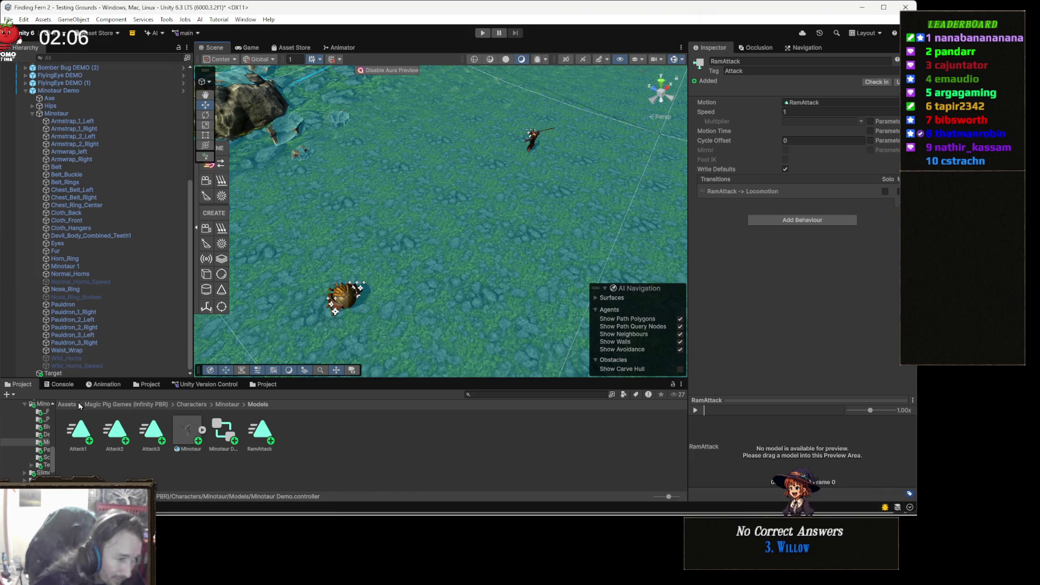
Collapse the Minotaur model in the Hierarchy, select parent Minotaur Demo, and locate its prefab asset.
drag(420, 263, 107, 286)
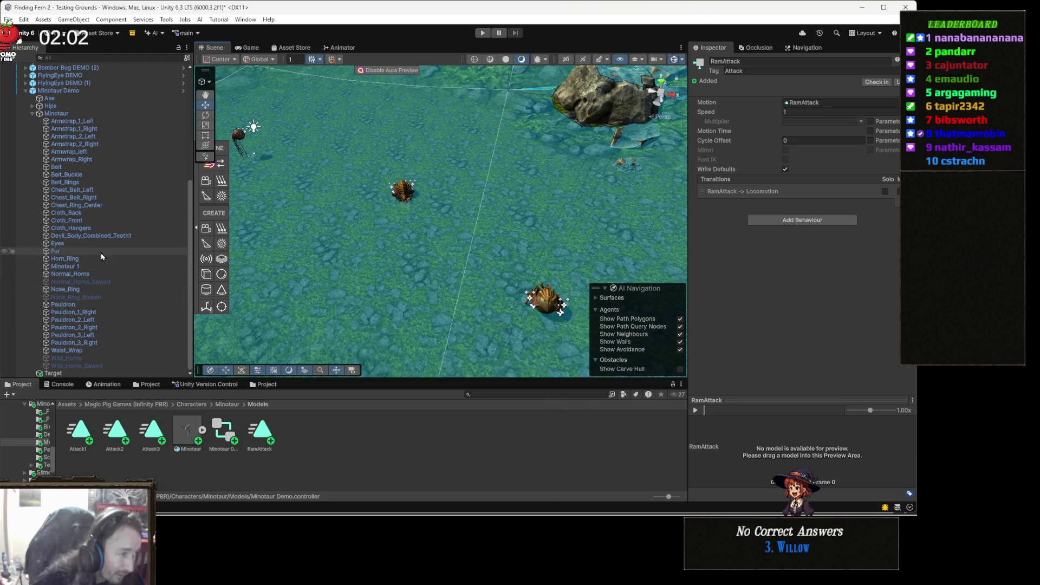
click(57, 114)
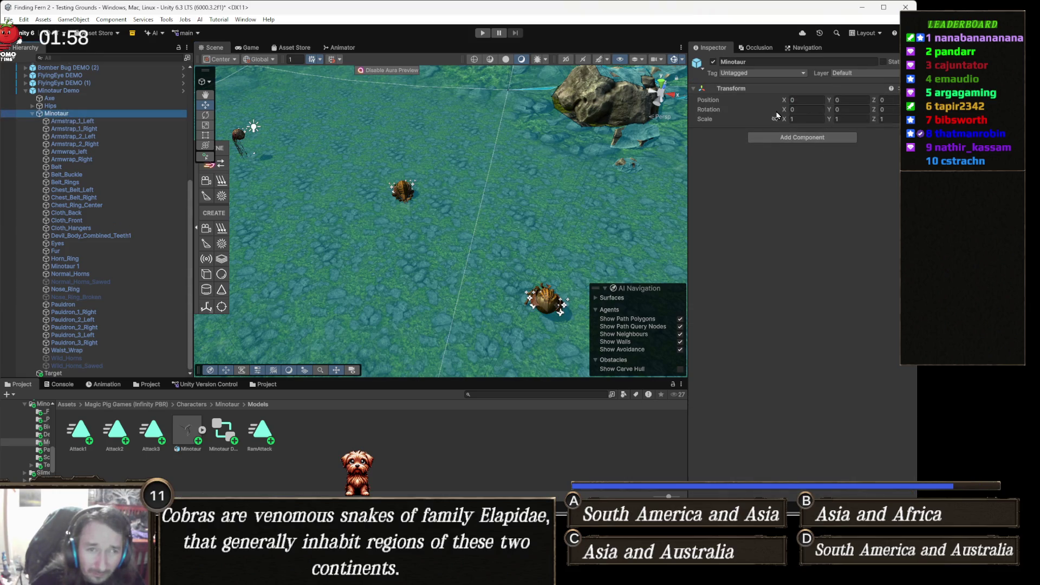
key(Left)
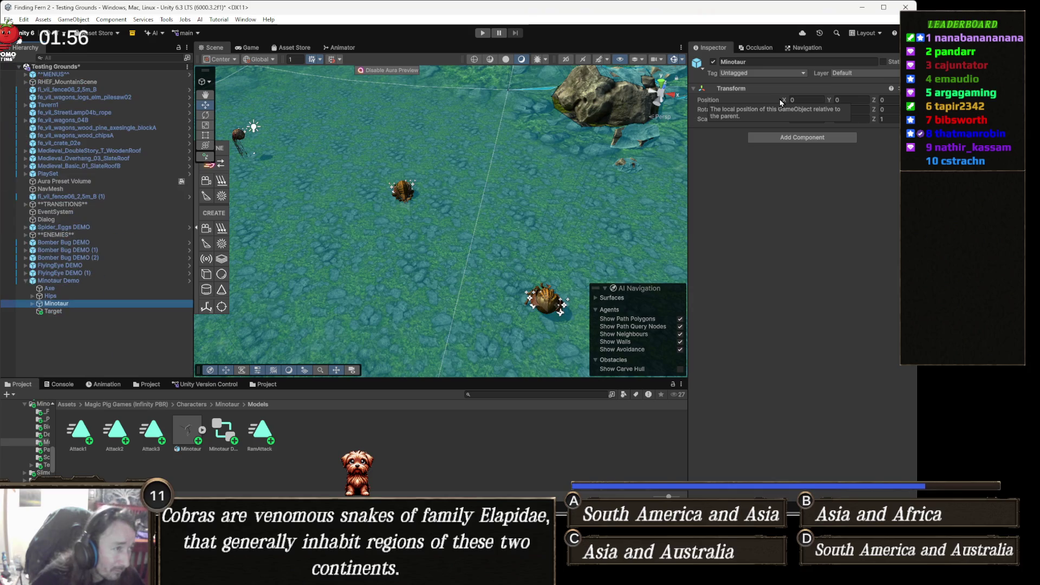
key(Left)
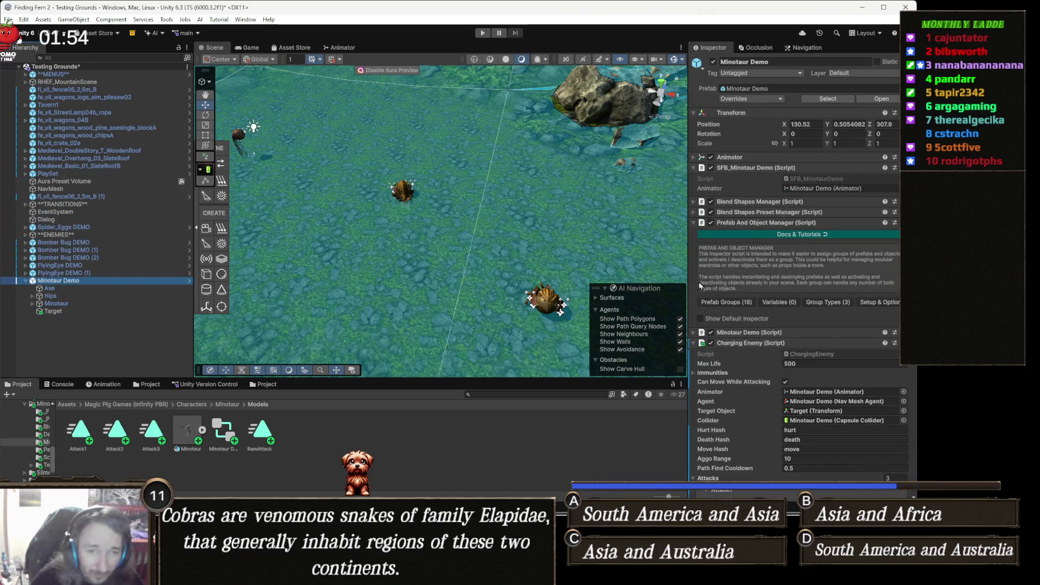
click(822, 101)
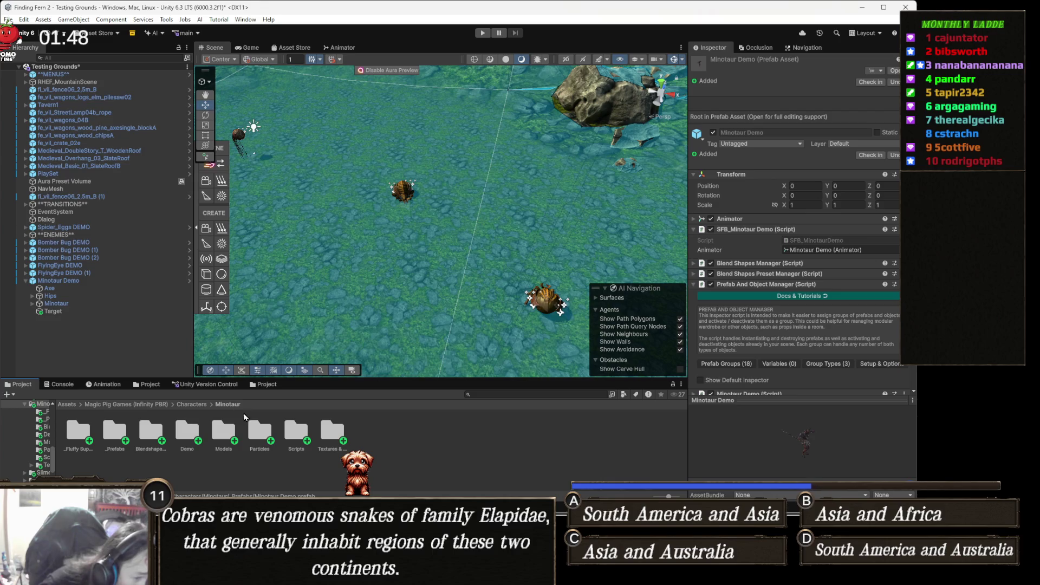
Show the Minotaur's Textures & Materials folder in File Explorer and select the _Prefabs folder.
click(332, 431)
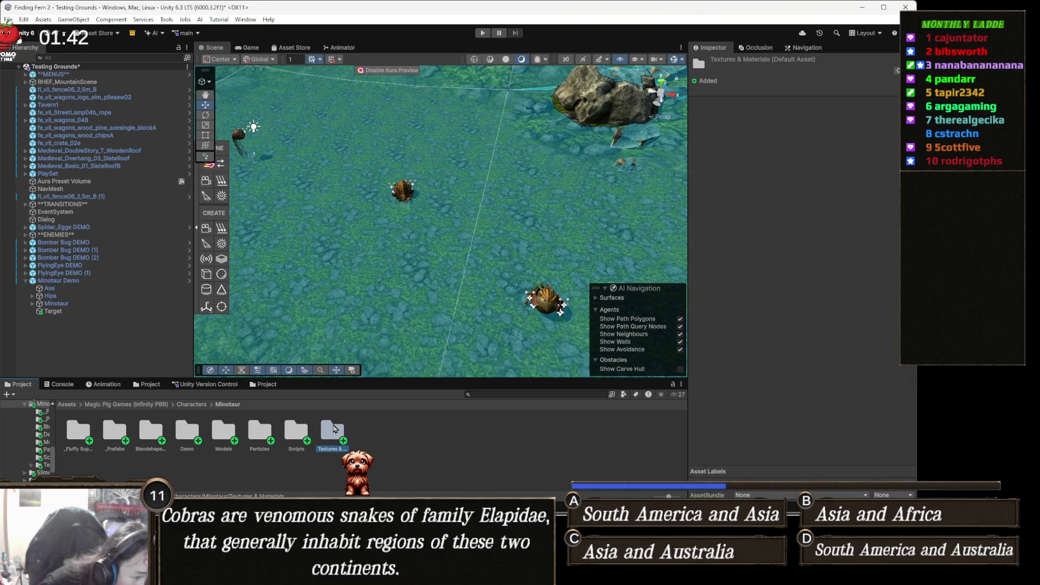
right_click(334, 430)
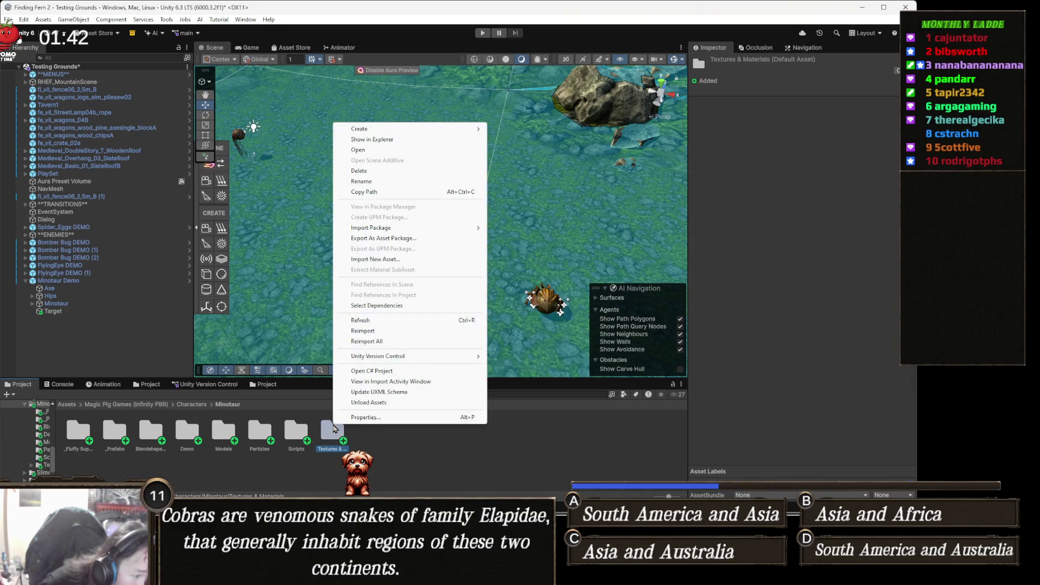
click(387, 142)
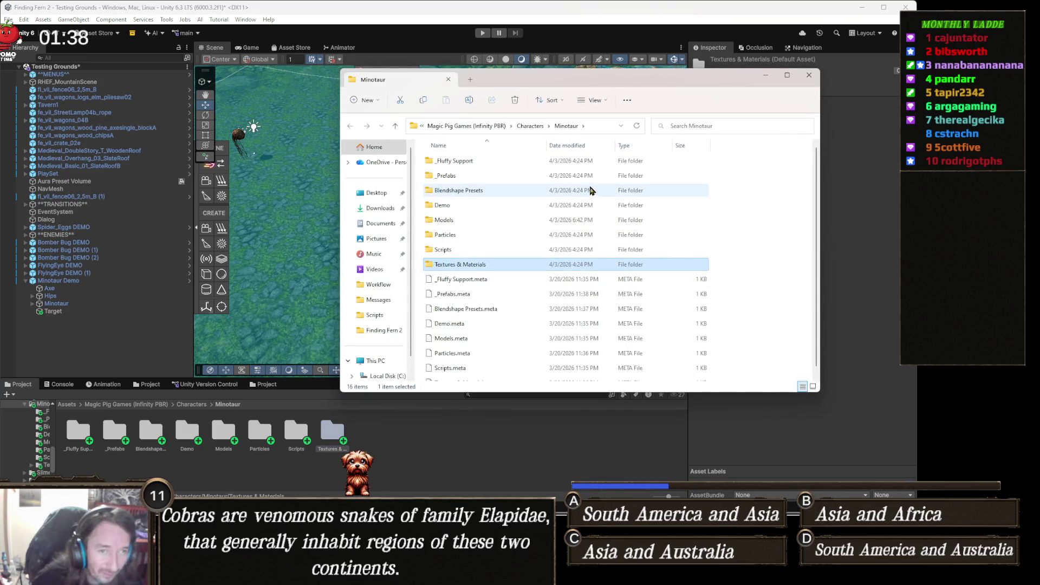
click(555, 177)
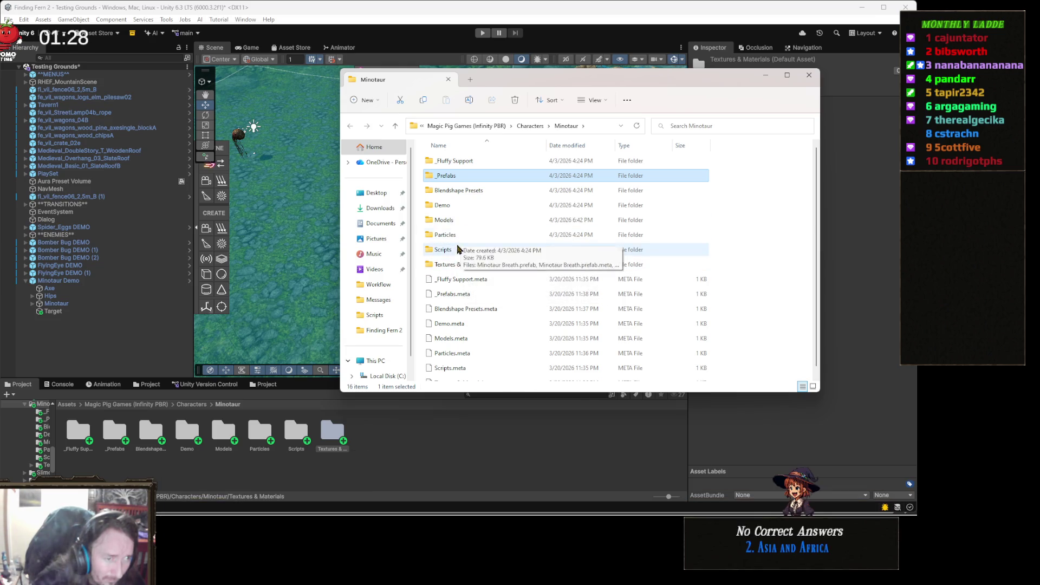
Open the Textures & Materials folder and check the combined size of all its items in Properties.
double_click(470, 265)
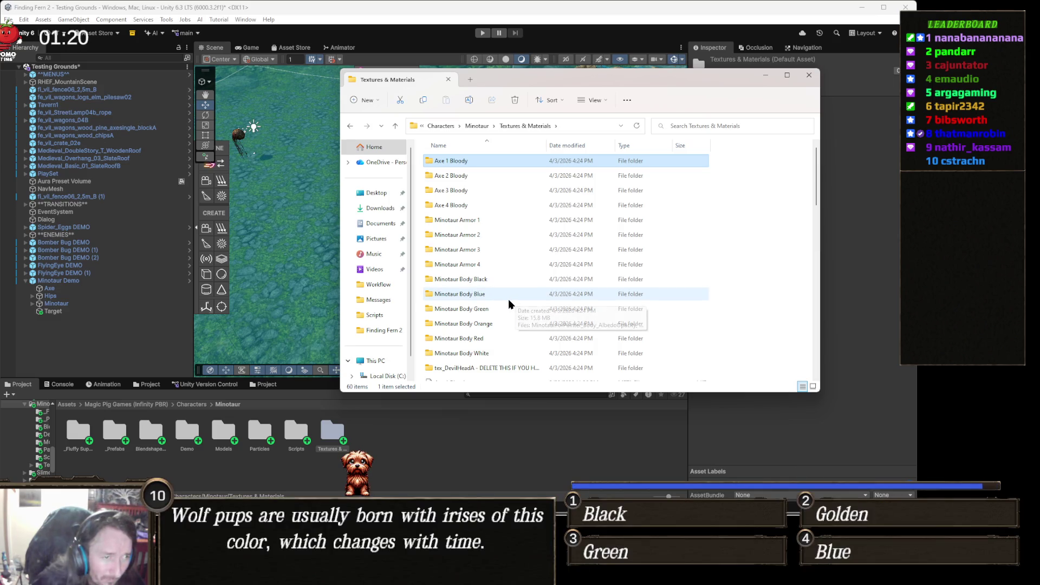
key(ctrl+a)
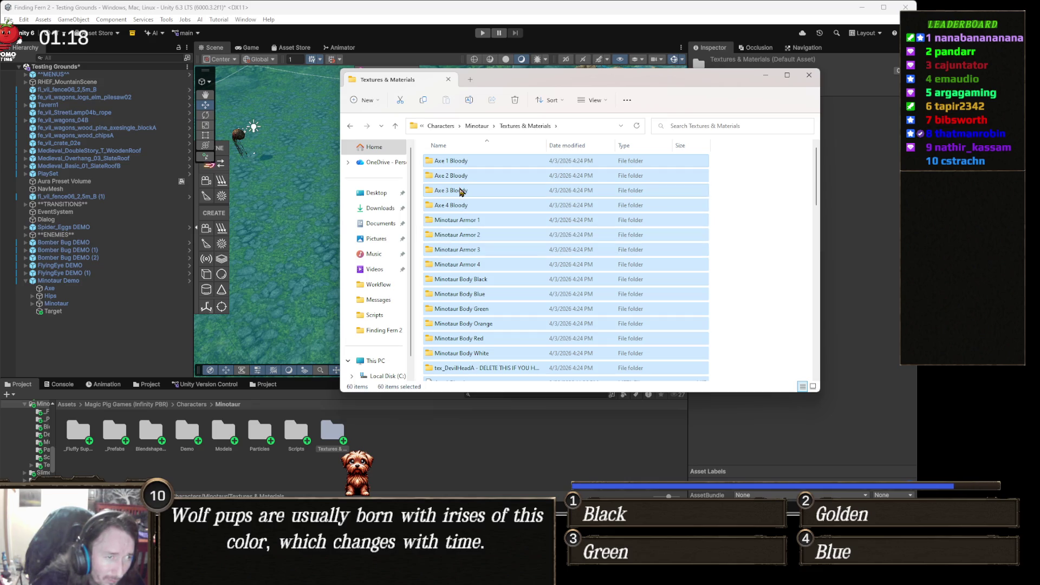
right_click(460, 190)
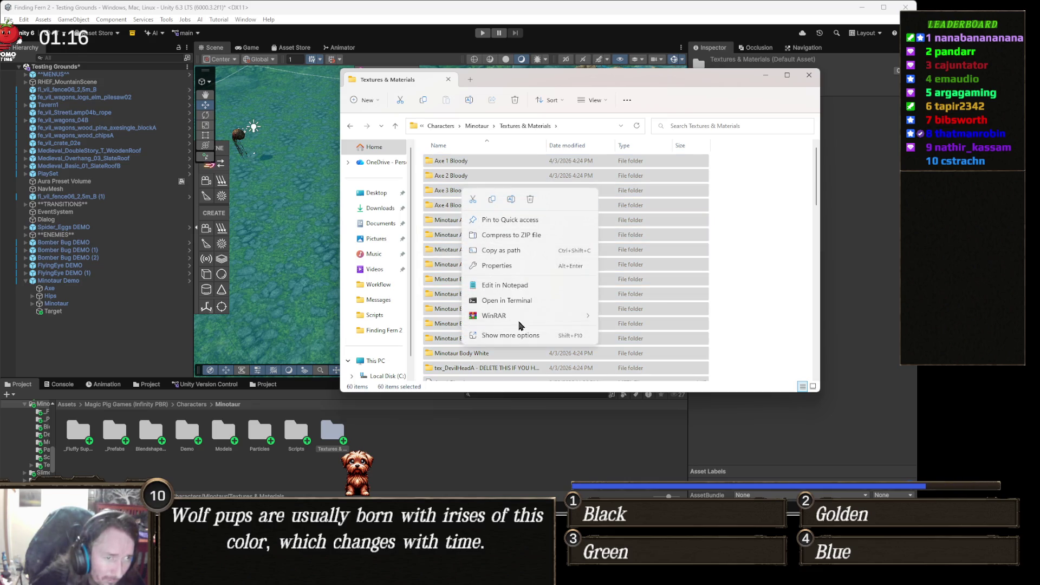
click(517, 267)
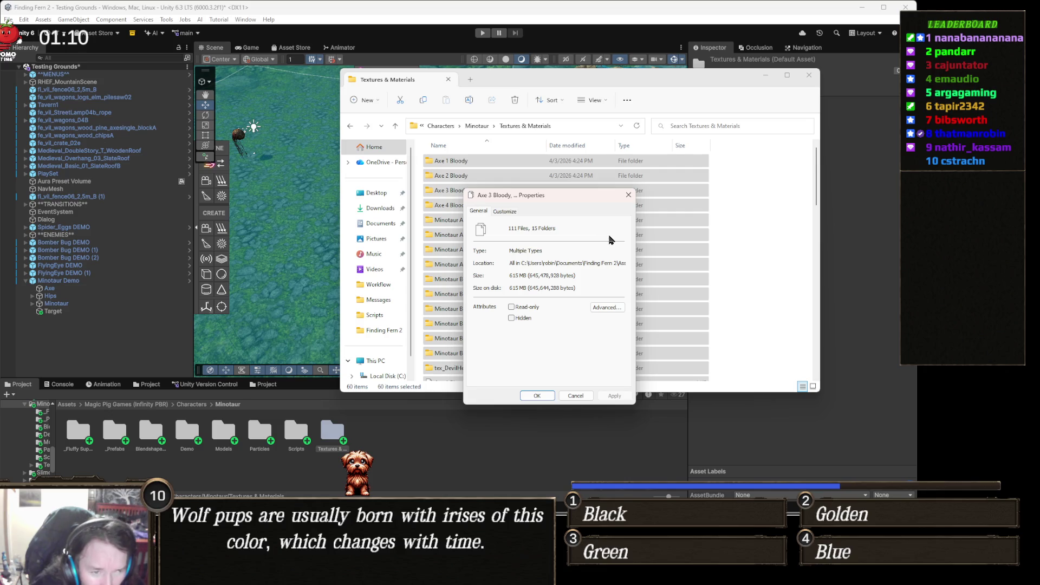
click(629, 196)
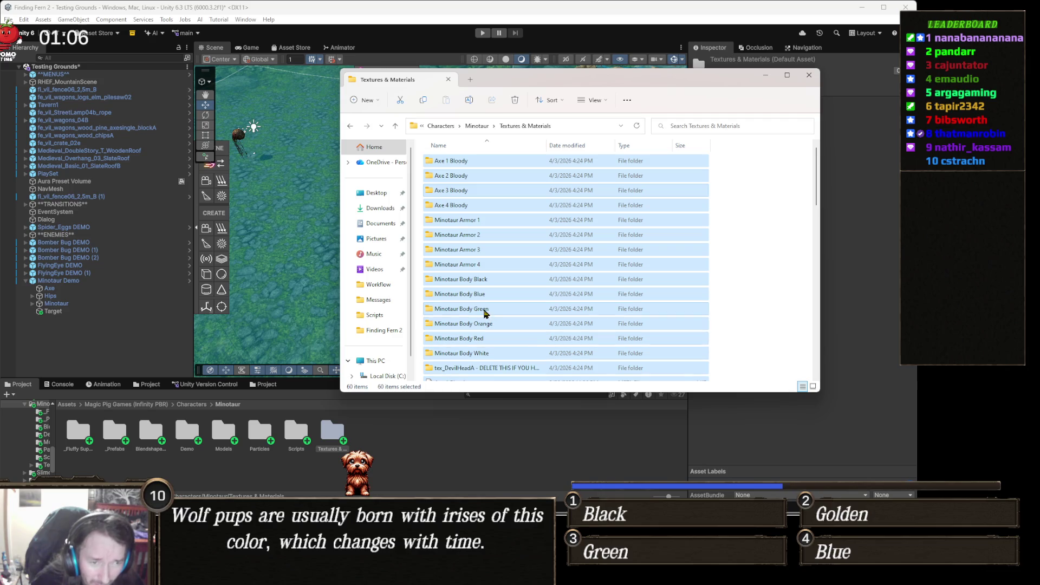
Clear the selection, open the Minotaur Body White folder, then close File Explorer.
scroll(506, 338, down, 8)
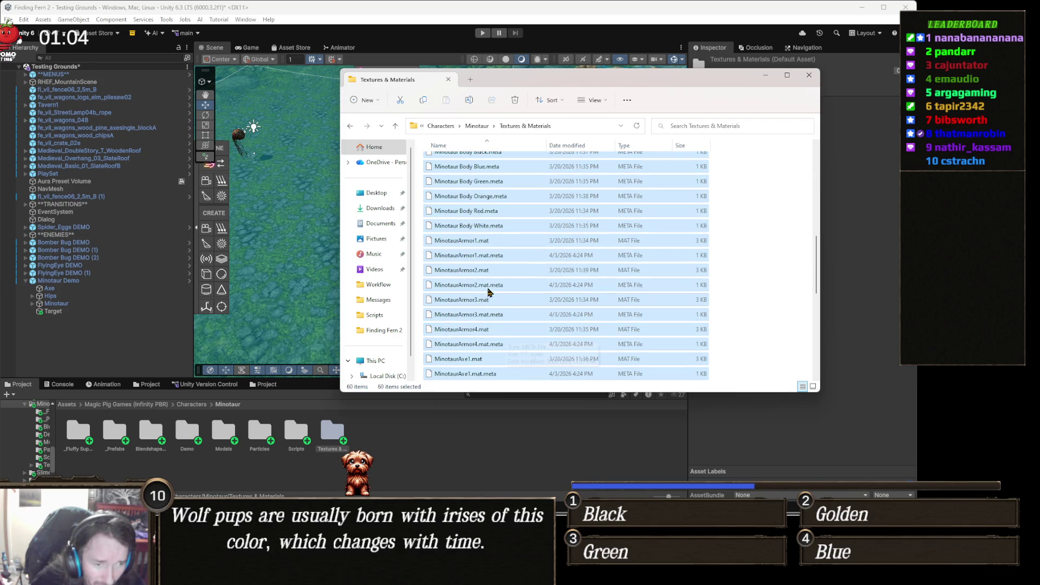
click(487, 271)
scroll(490, 260, up, 4)
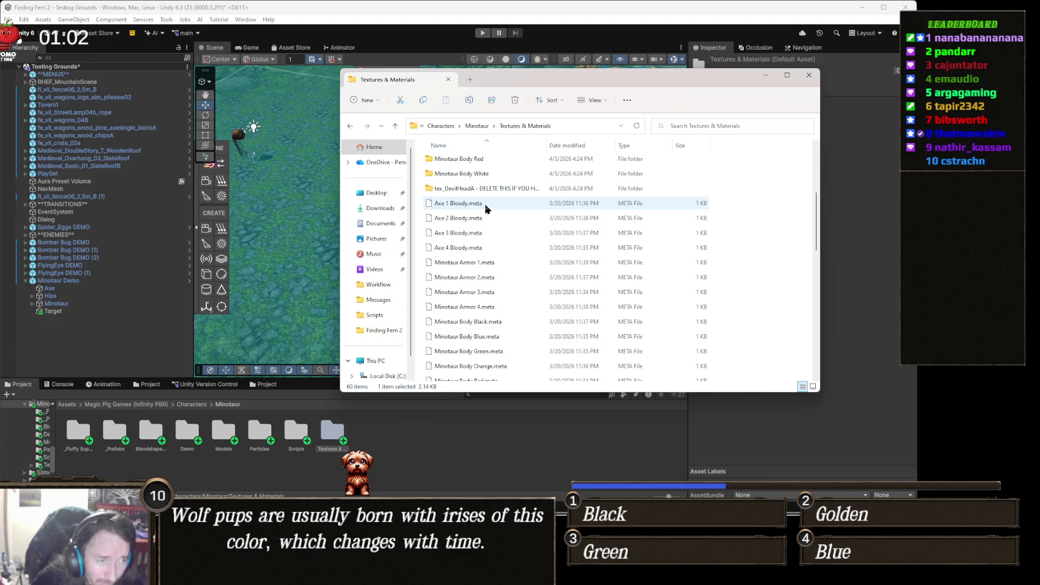
double_click(486, 179)
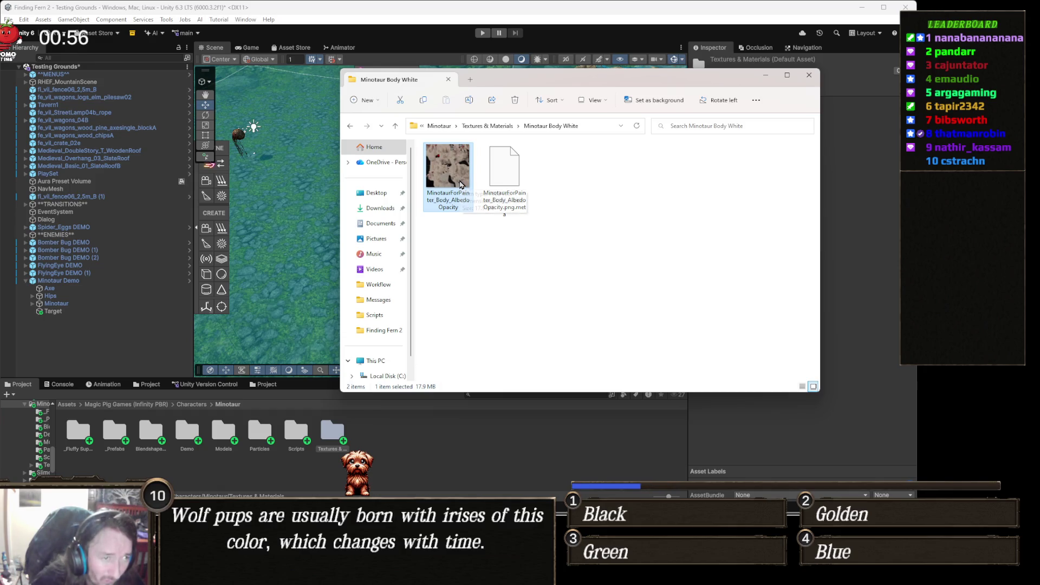
click(809, 75)
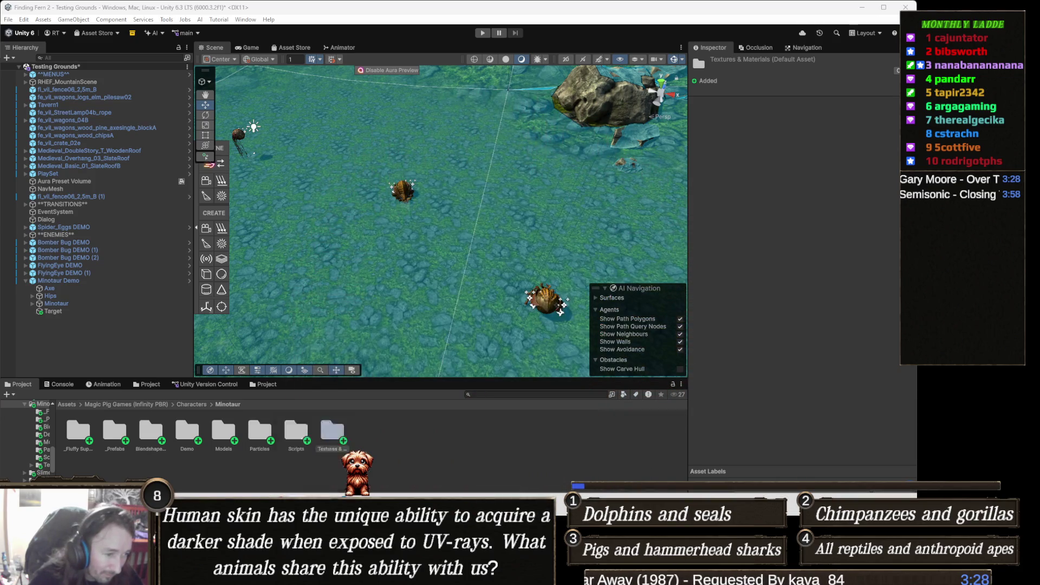
In Moviedle, open the Moviemoji Past Games calendar and go back to March 2025.
mouse_move(338, 510)
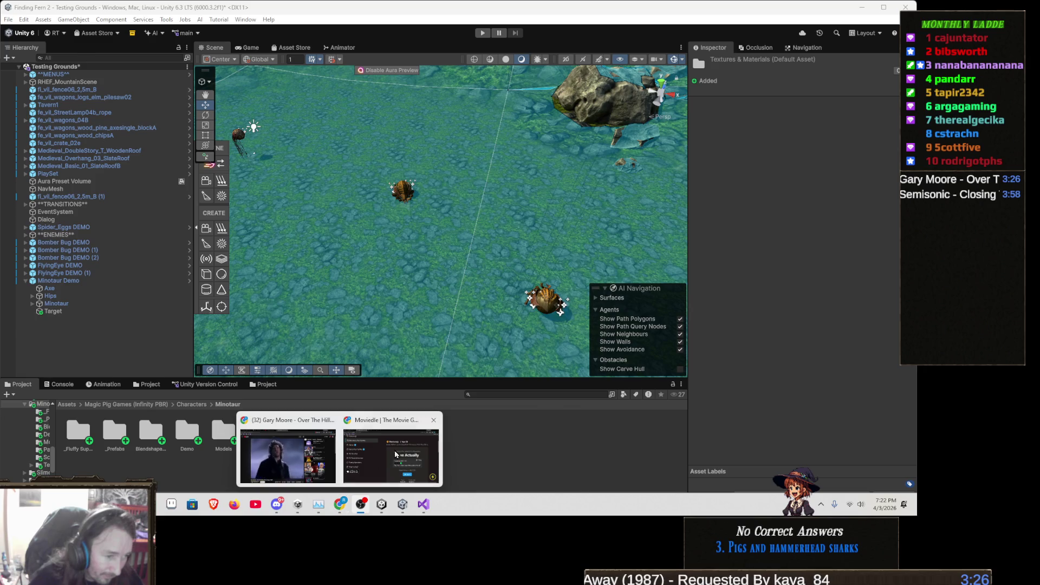
click(391, 457)
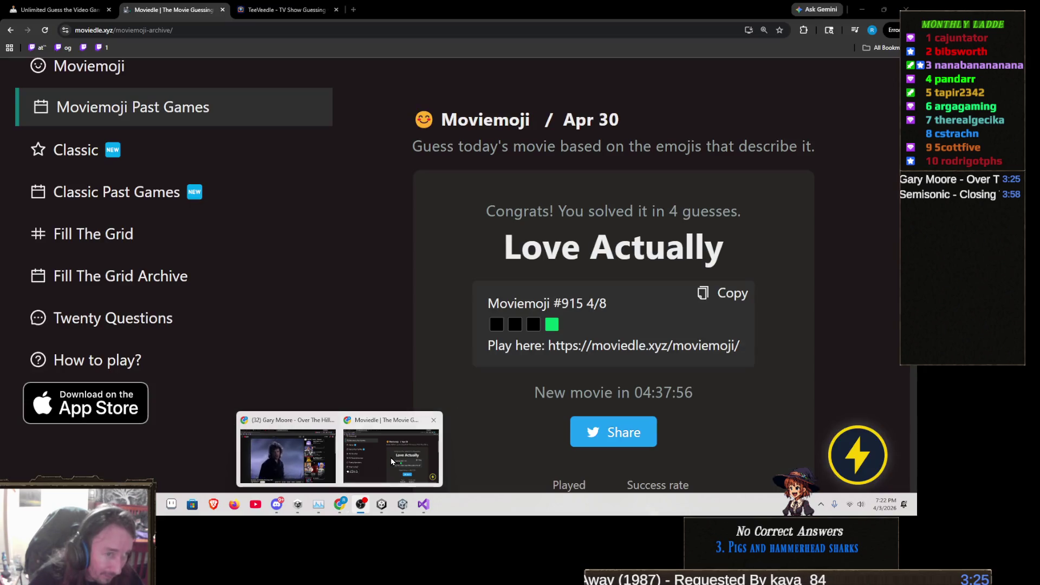
click(262, 114)
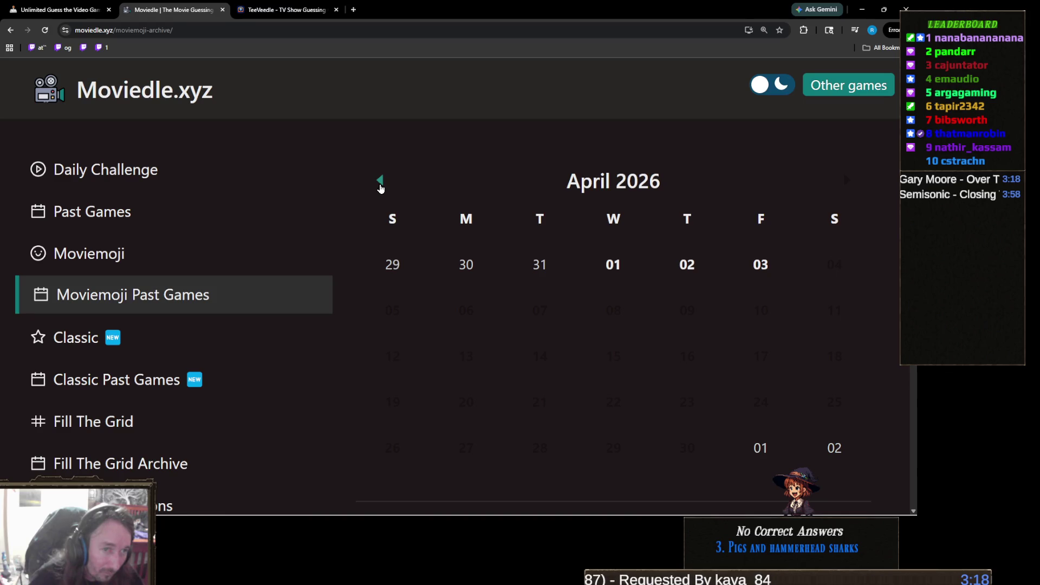
click(381, 182)
double_click(379, 182)
double_click(380, 182)
triple_click(379, 182)
triple_click(380, 182)
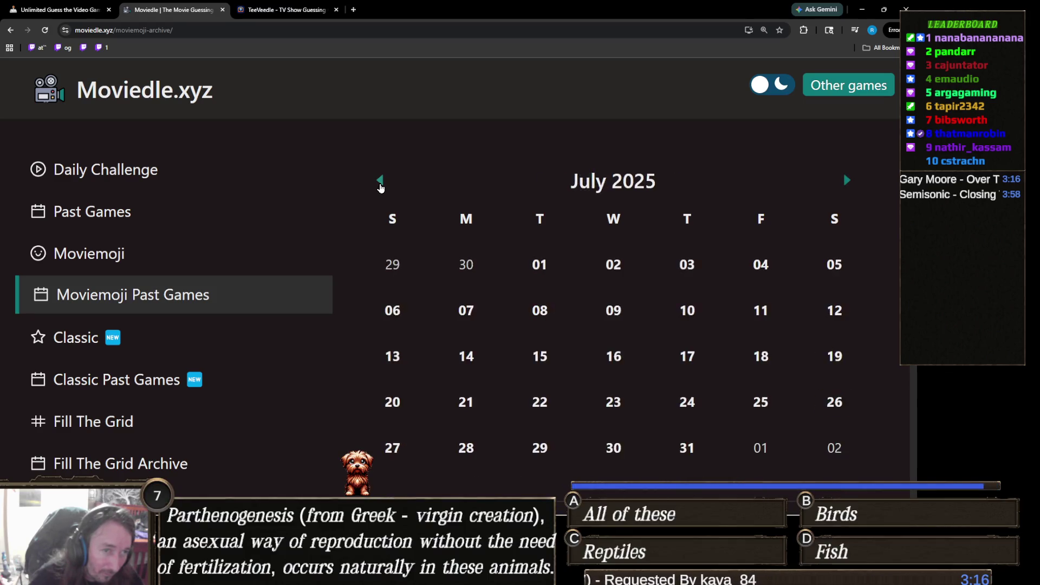
click(380, 182)
click(380, 185)
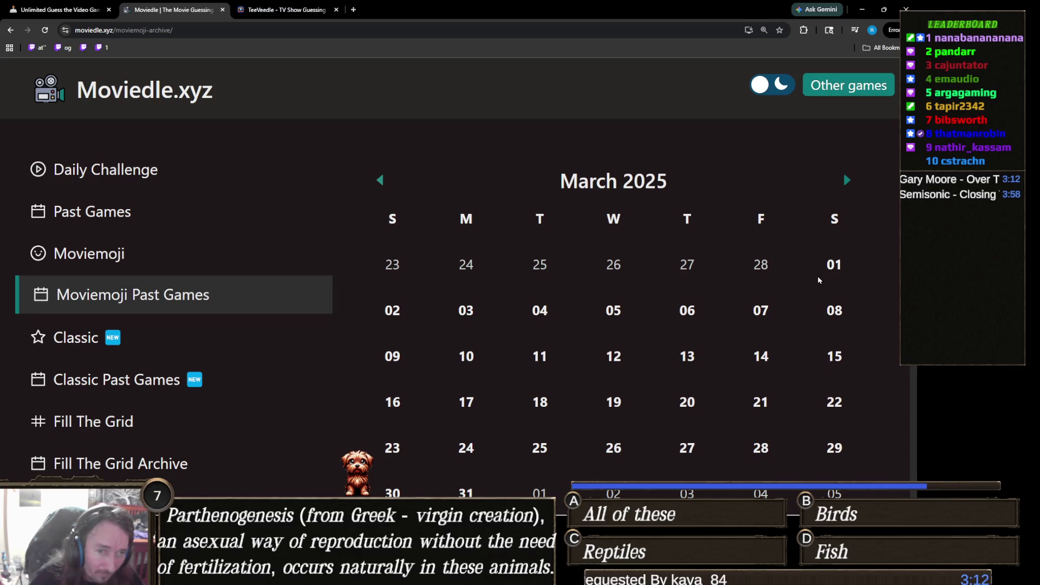
Open the March 1, 2025 Moviemoji puzzle and look over the page.
click(836, 265)
scroll(606, 287, down, 3)
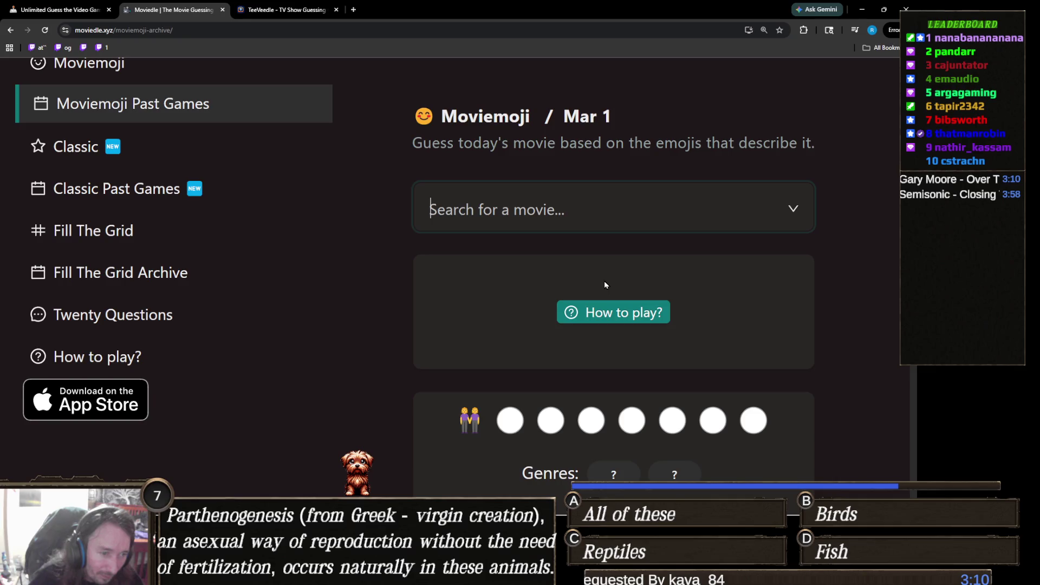
scroll(603, 281, down, 2)
scroll(402, 402, up, 9)
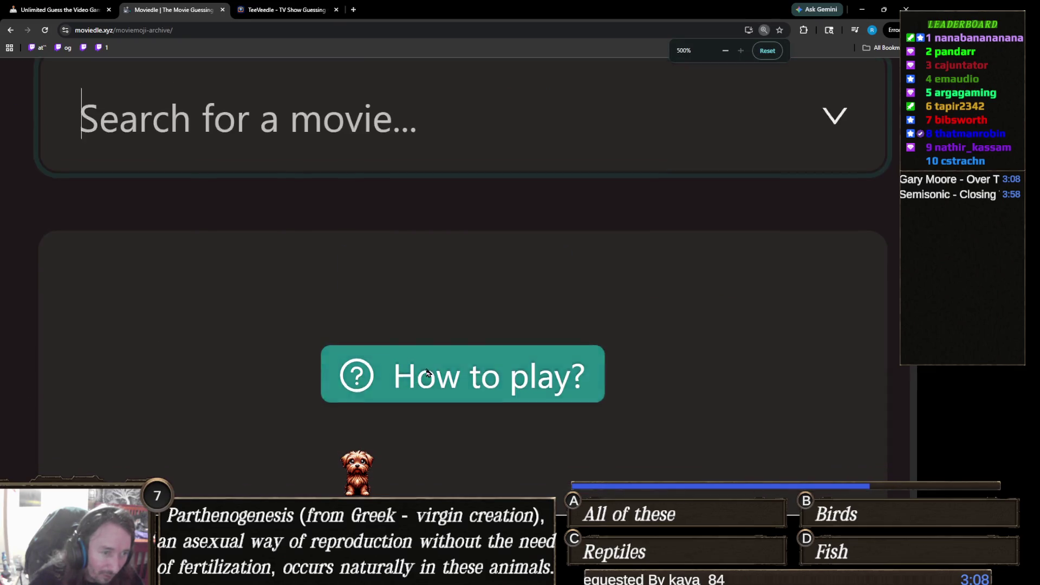
scroll(286, 300, down, 4)
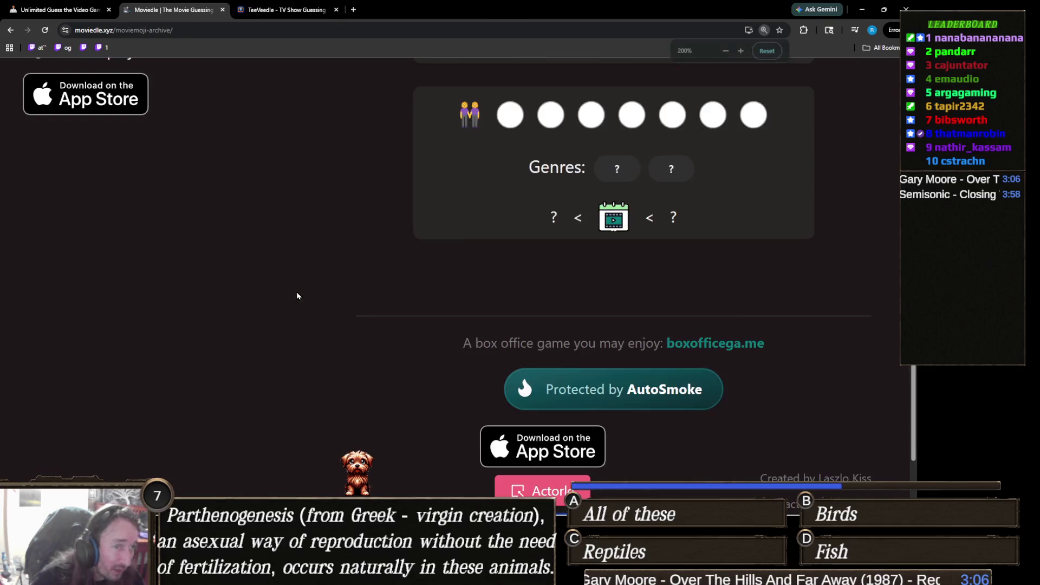
scroll(562, 301, up, 1)
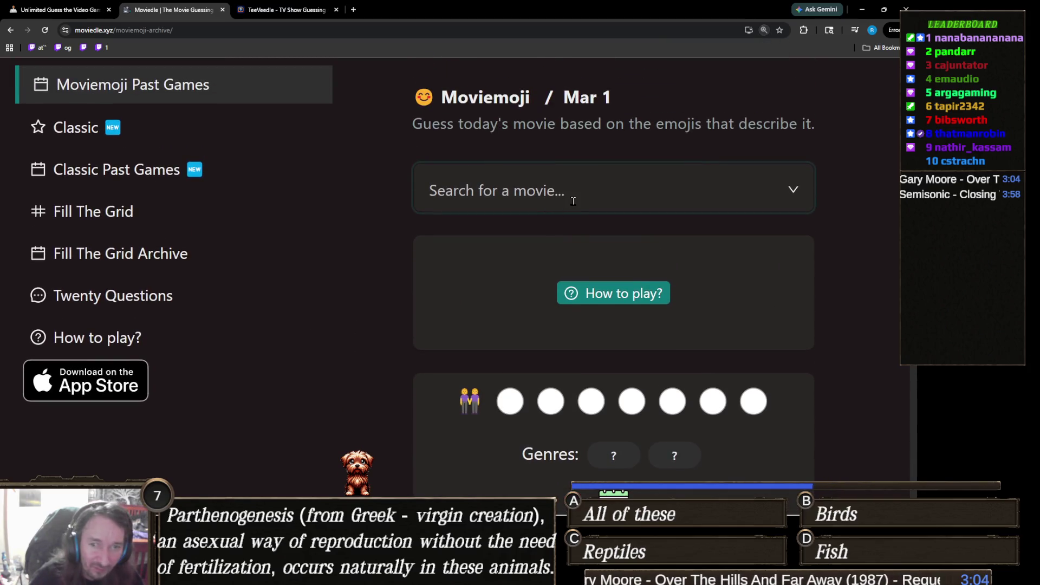
Search 'bonnie' and guess Bonnie and Clyde (1967).
click(573, 201)
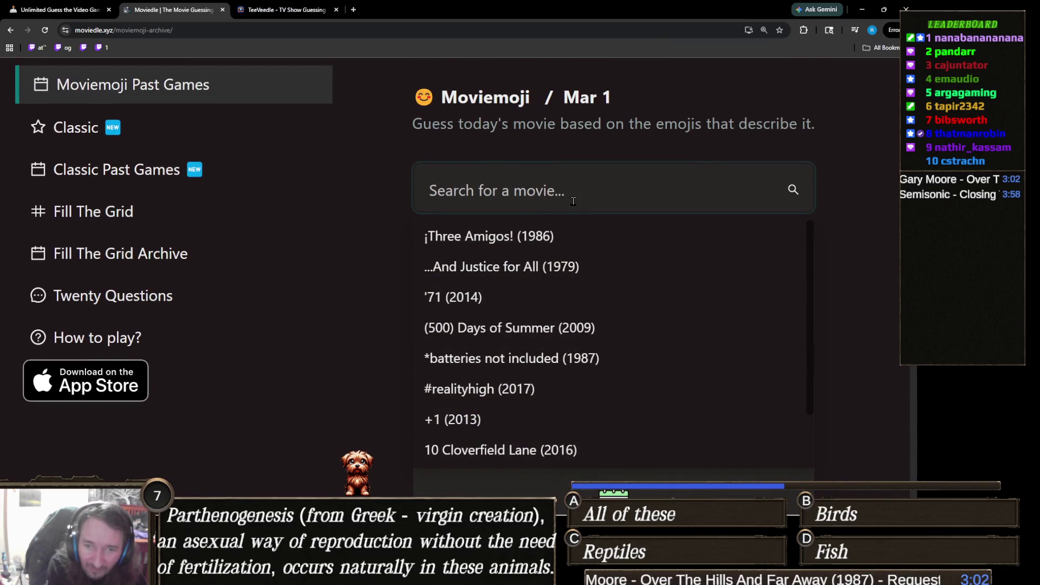
text(bonnie)
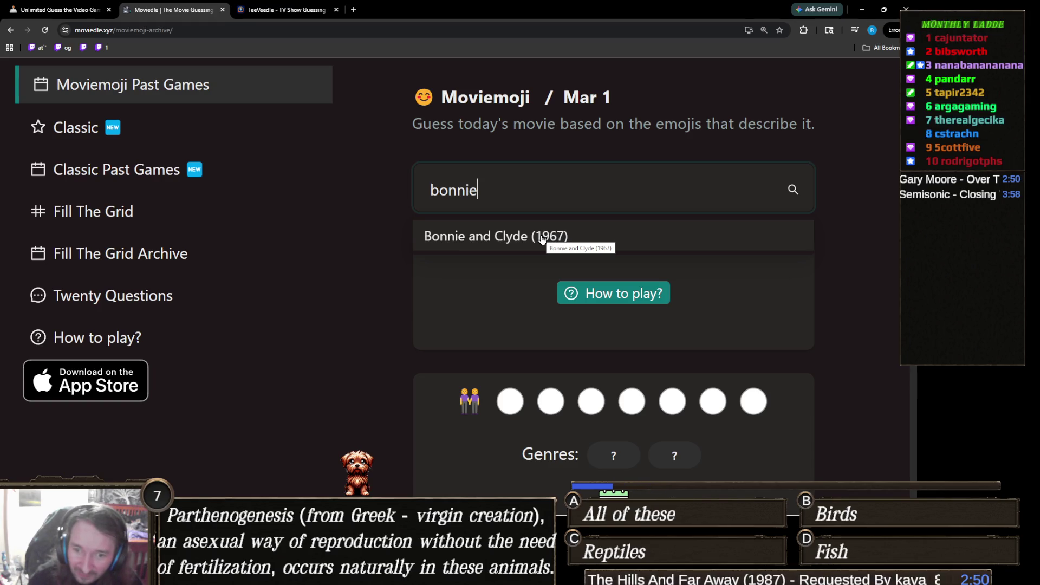
click(547, 238)
Search 'thelma' and guess Thelma & Louise (1991) as the second guess.
click(534, 190)
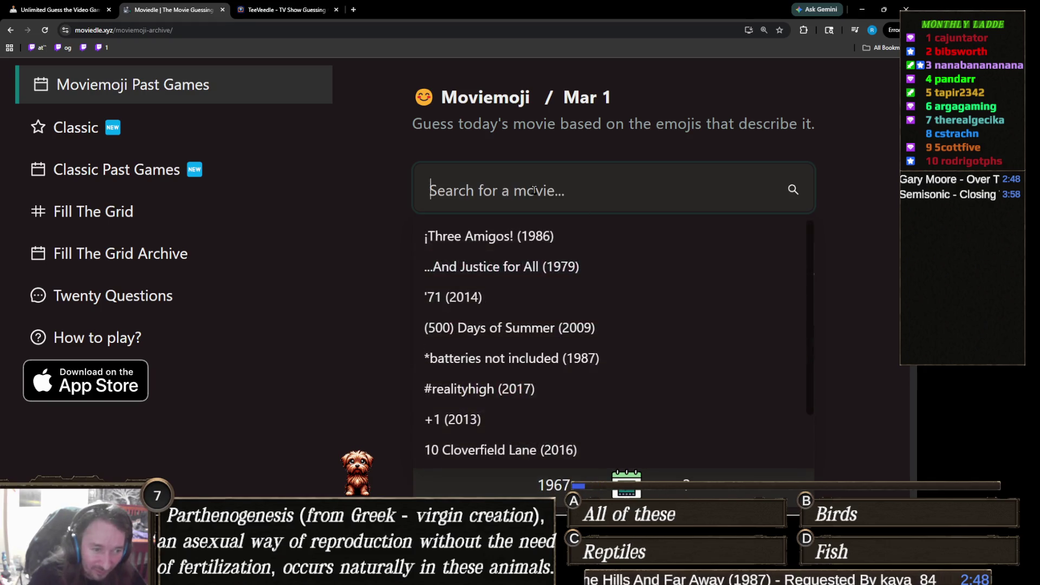
text(thelma)
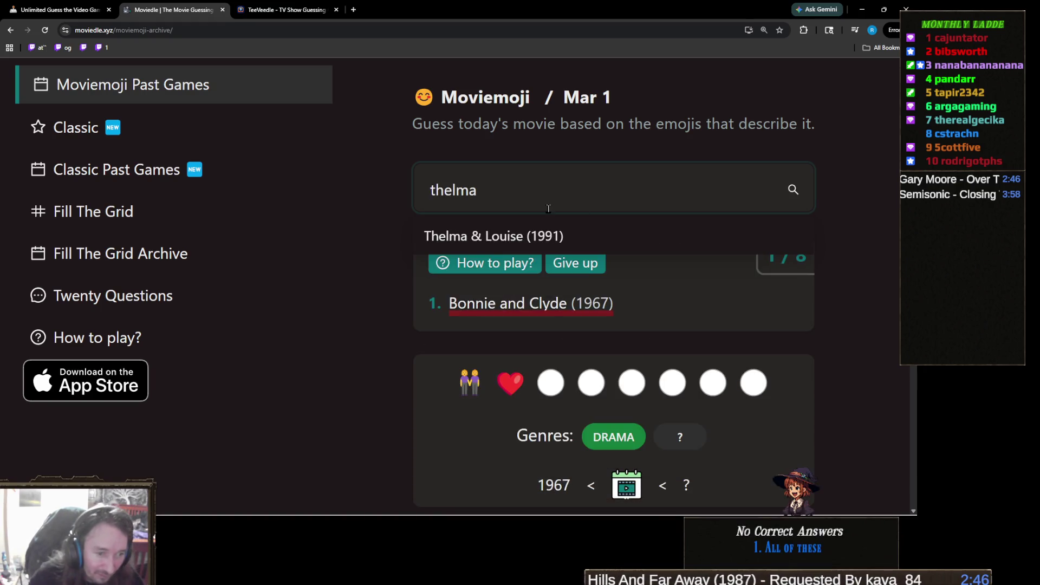
click(563, 236)
scroll(649, 242, down, 2)
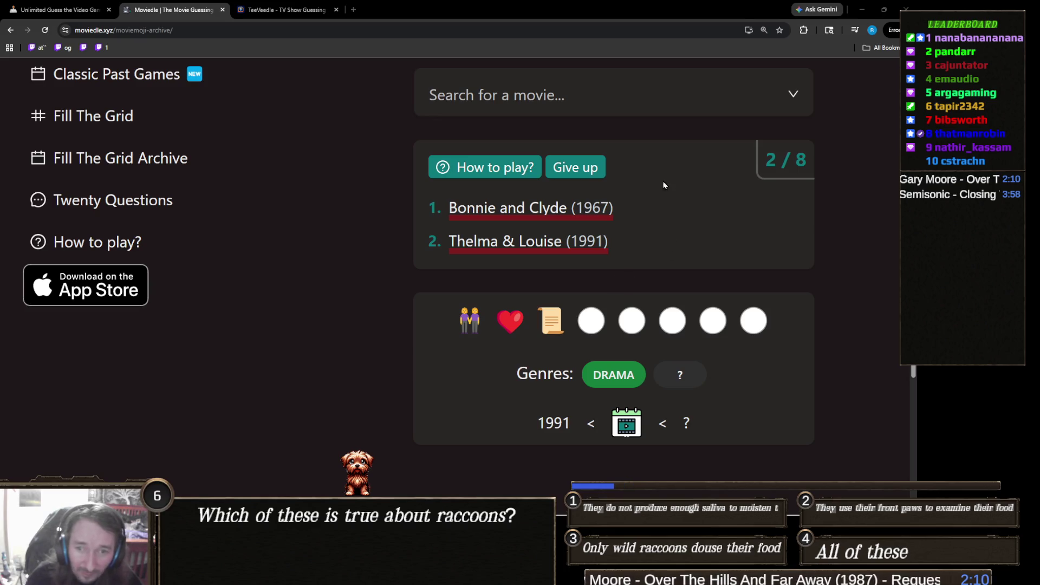
Replace the 'clove' search with 'sleeple' and guess Sleepless in Seattle (1993).
click(563, 101)
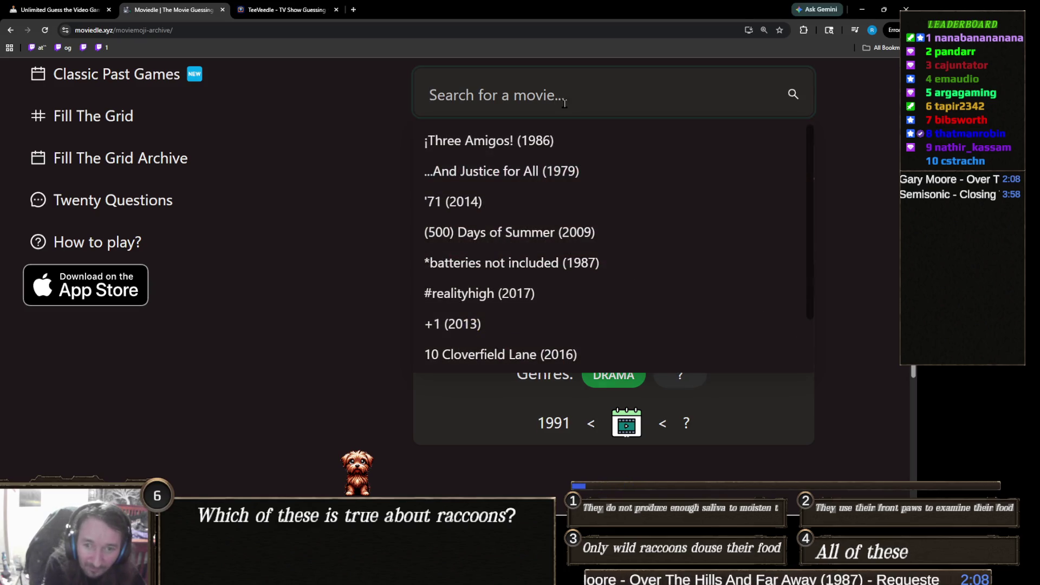
text(clove)
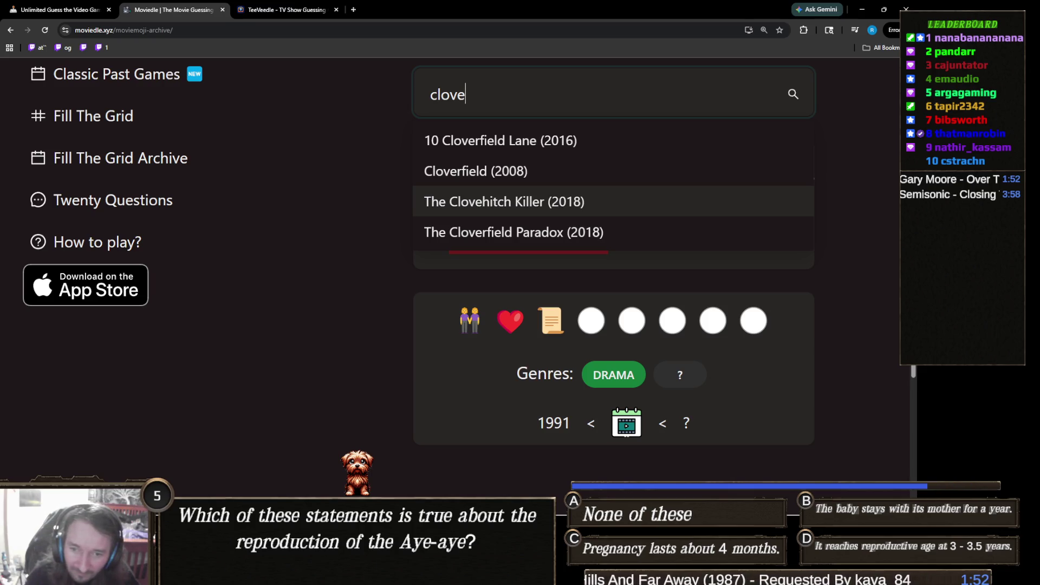
key(alt+Tab)
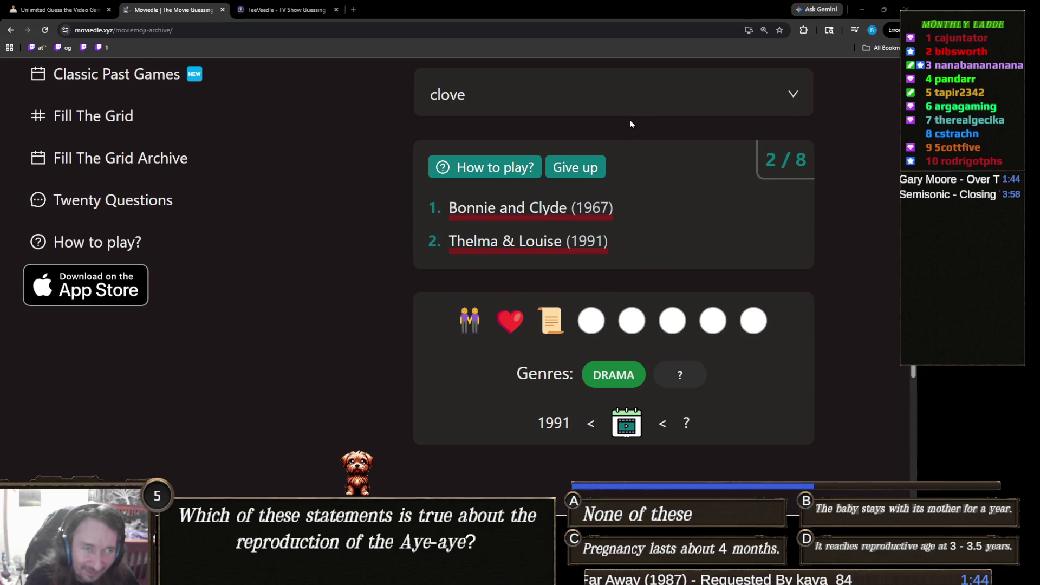
click(564, 93)
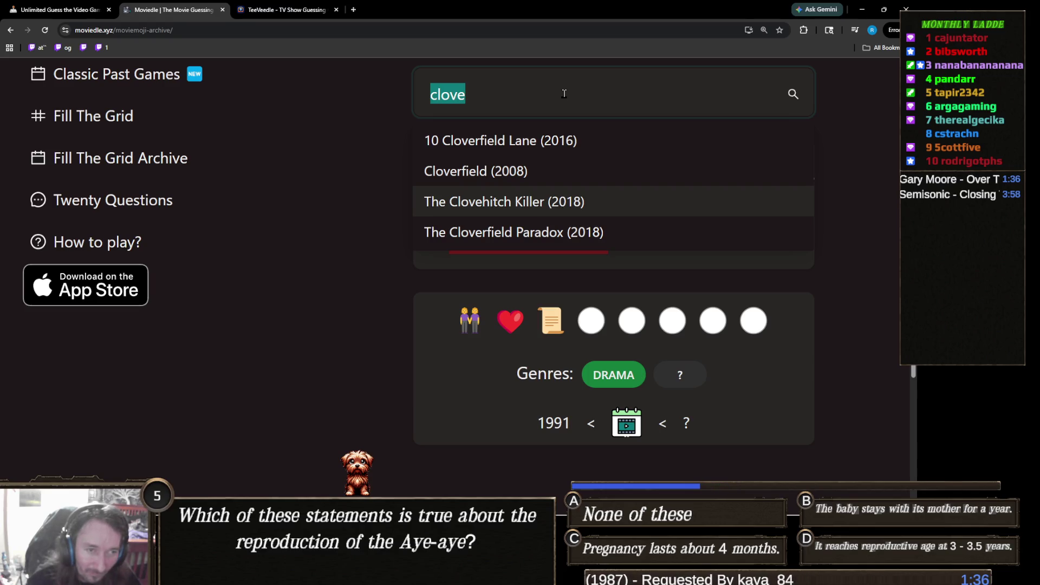
text(sleeple)
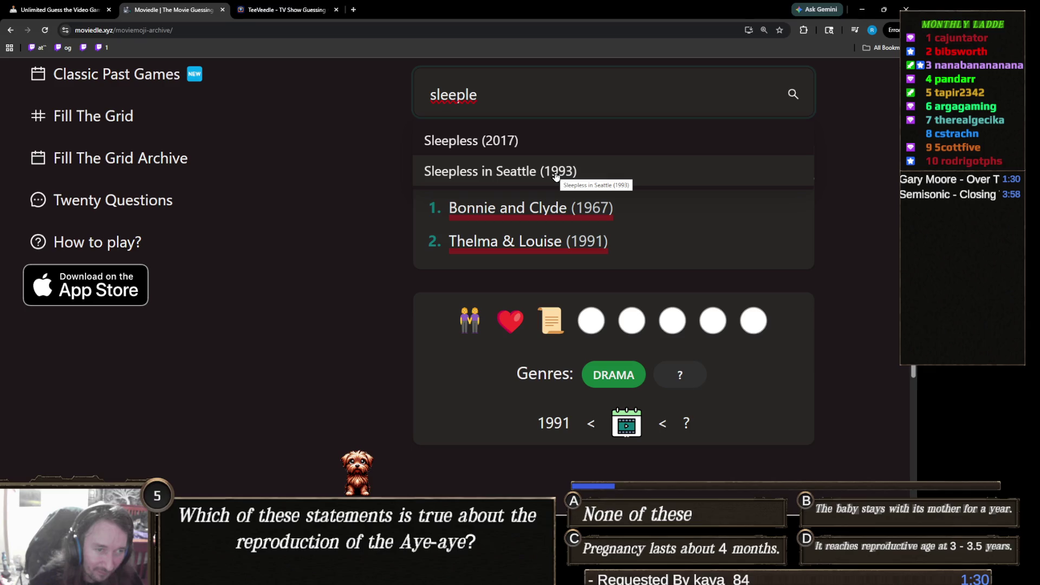
click(556, 172)
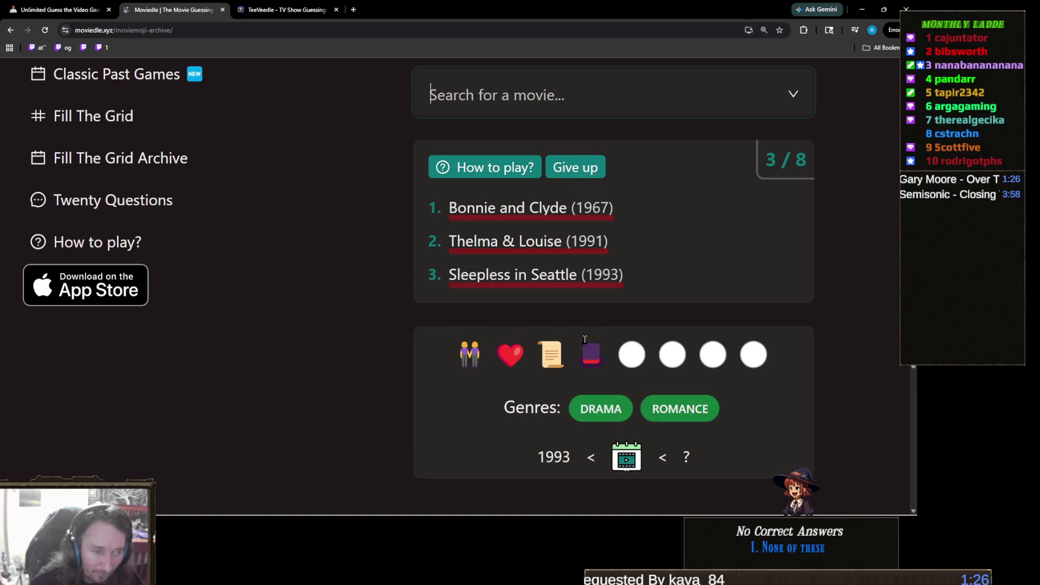
scroll(543, 333, up, 2)
scroll(521, 266, down, 2)
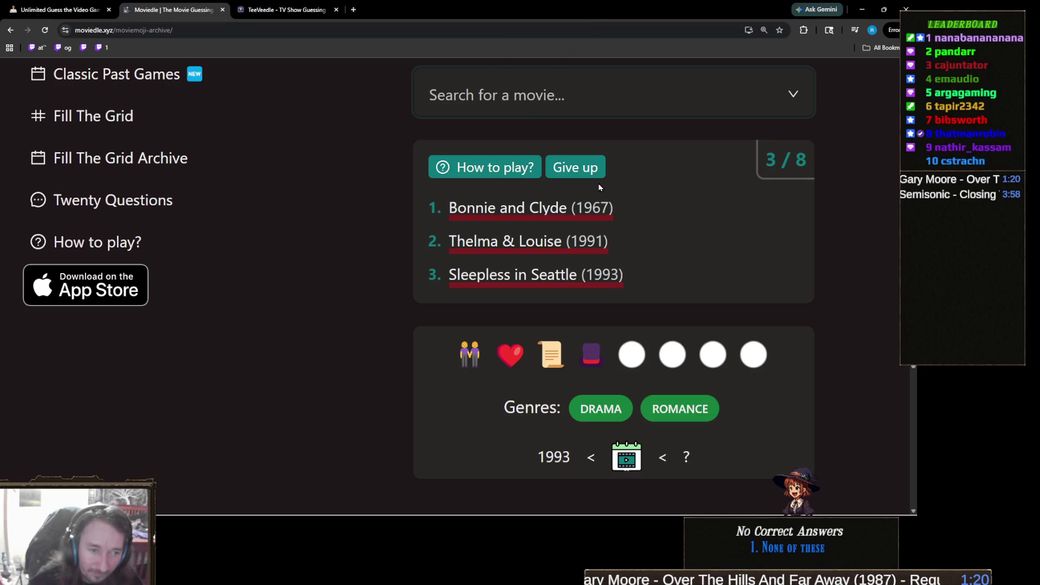
Inspect the heart, scroll and hat emoji clues, then guess Under the Tuscan Sun (2003).
drag(609, 358, 491, 358)
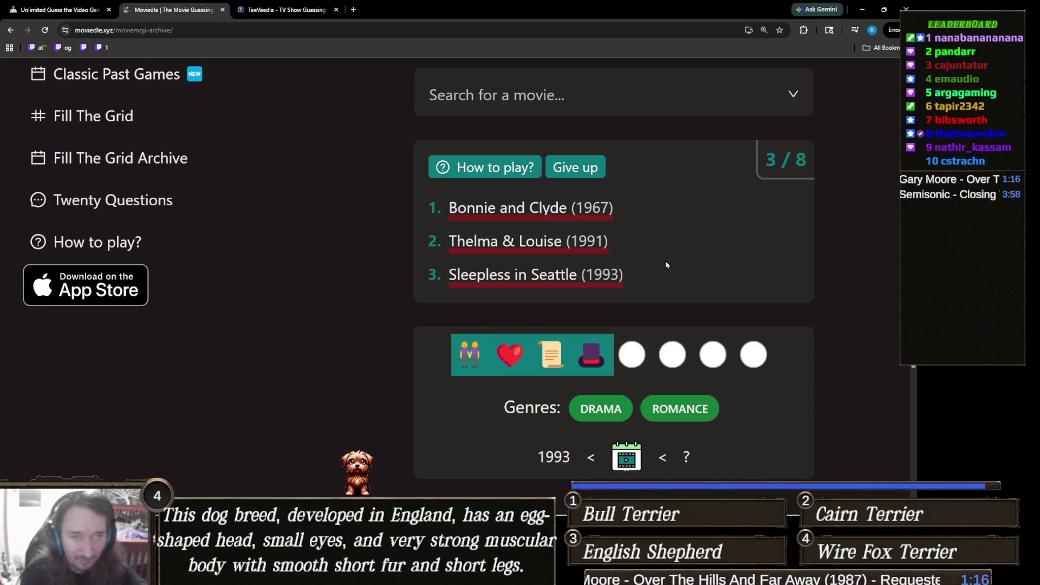
click(662, 260)
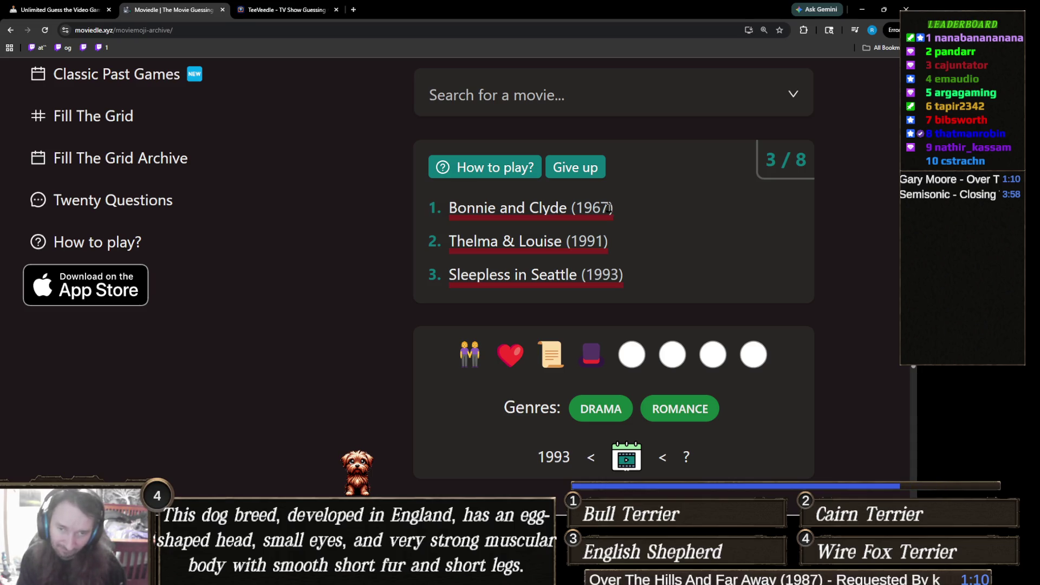
click(546, 102)
text(tuscan)
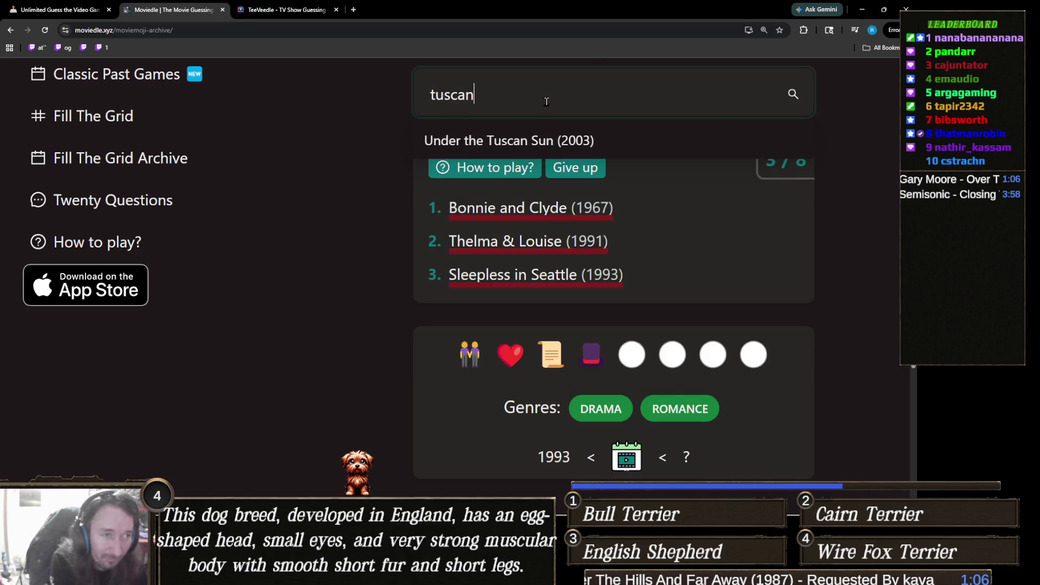
click(584, 142)
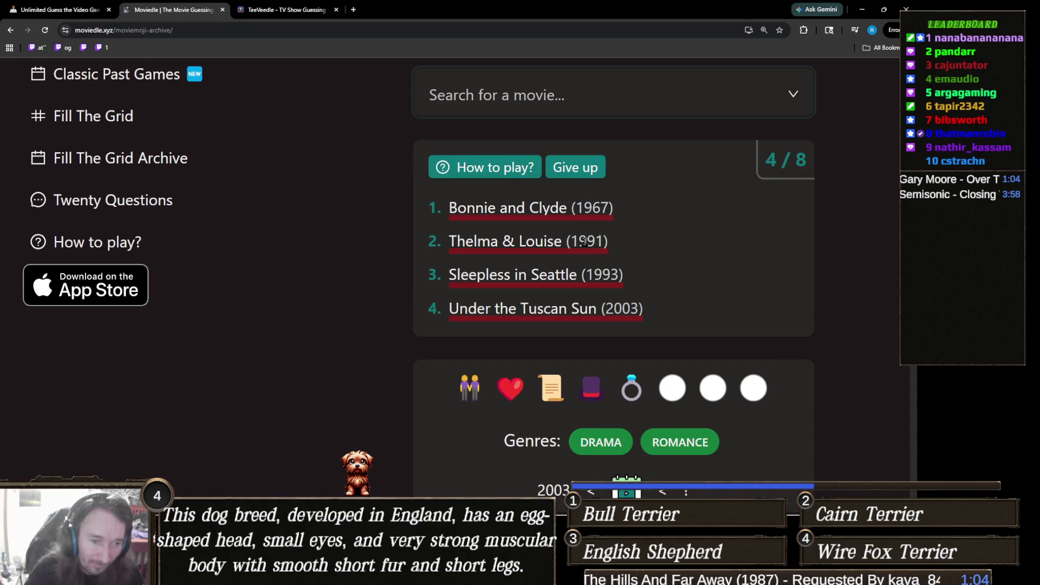
scroll(547, 301, down, 1)
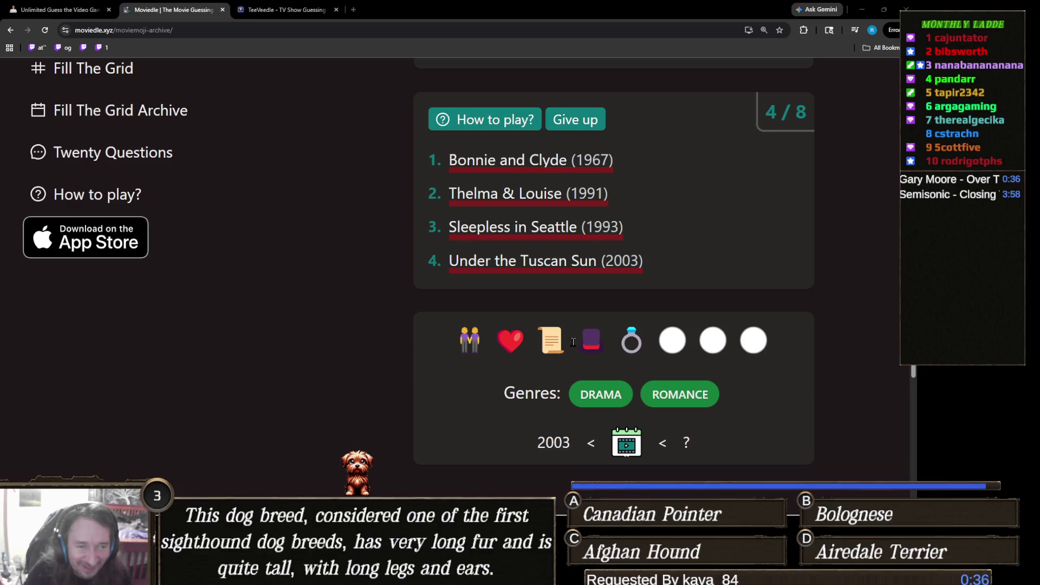
scroll(568, 335, up, 2)
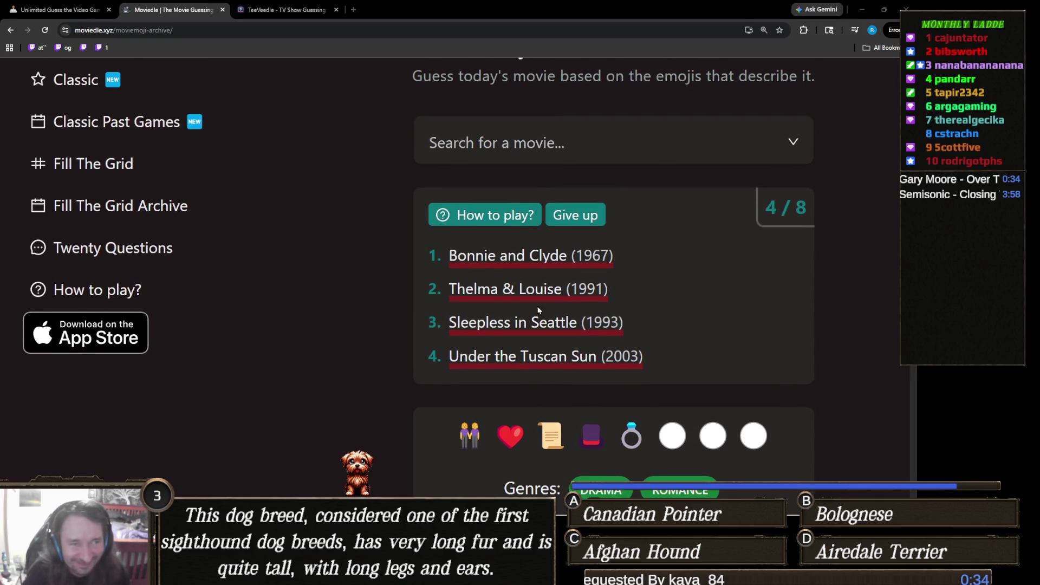
click(587, 155)
text(w)
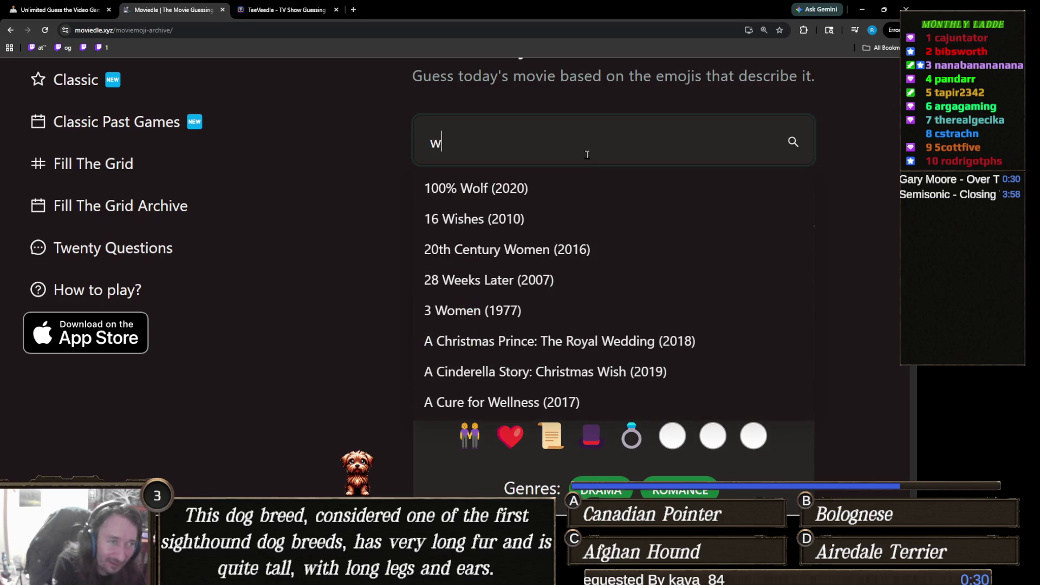
text(uther)
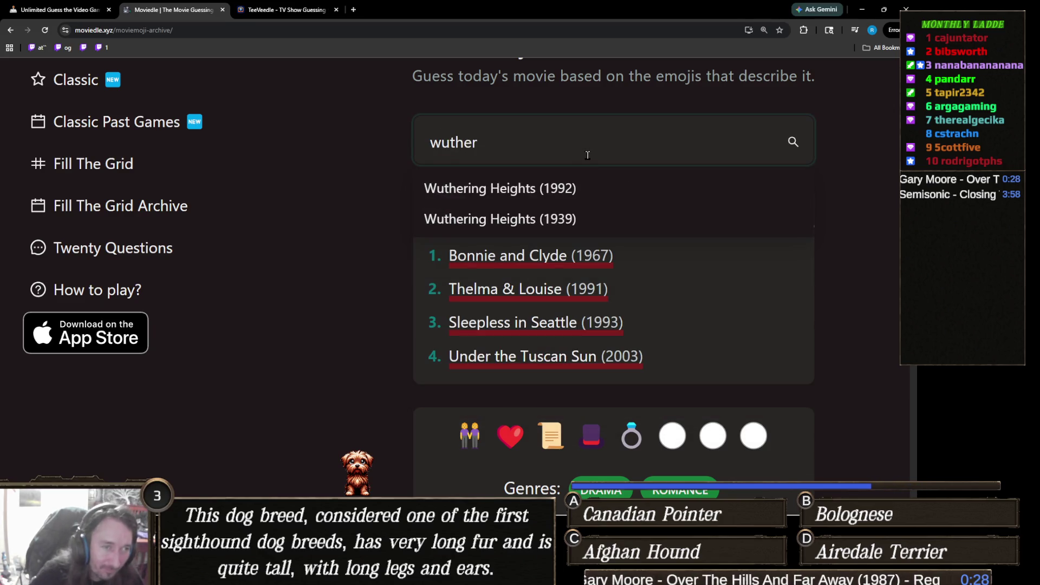
scroll(385, 233, down, 2)
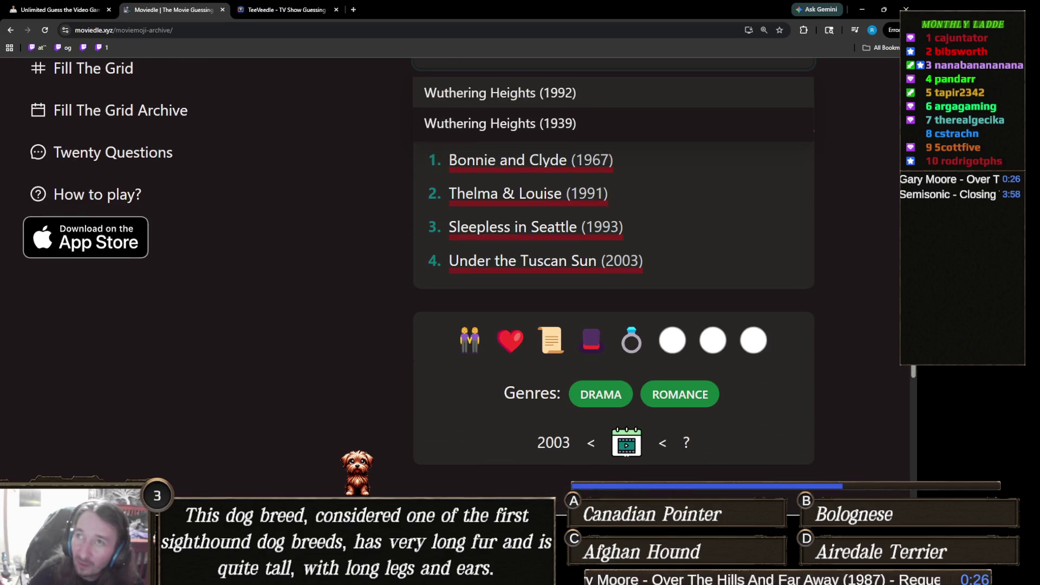
key(Escape)
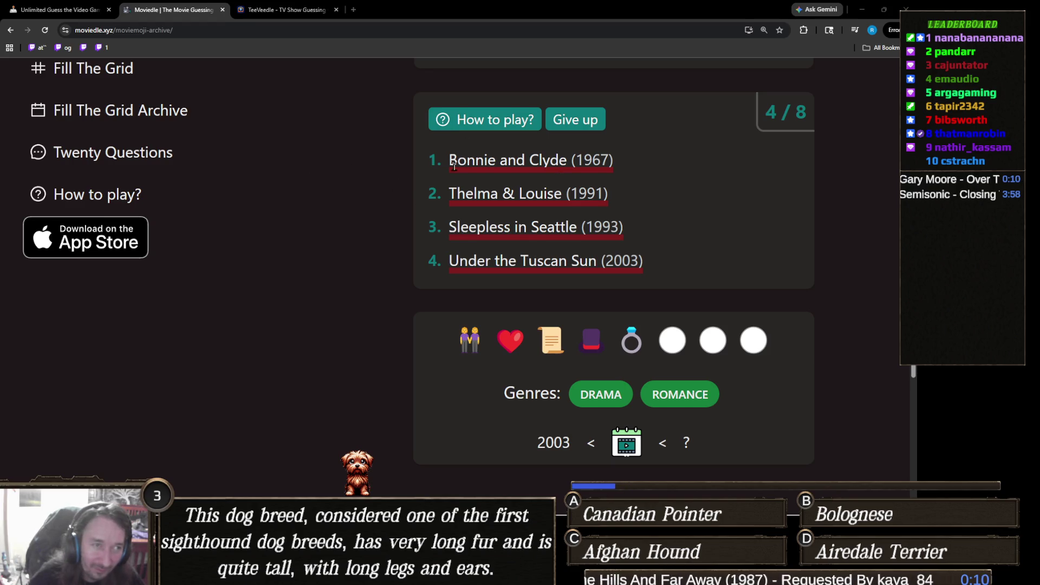
scroll(454, 166, up, 2)
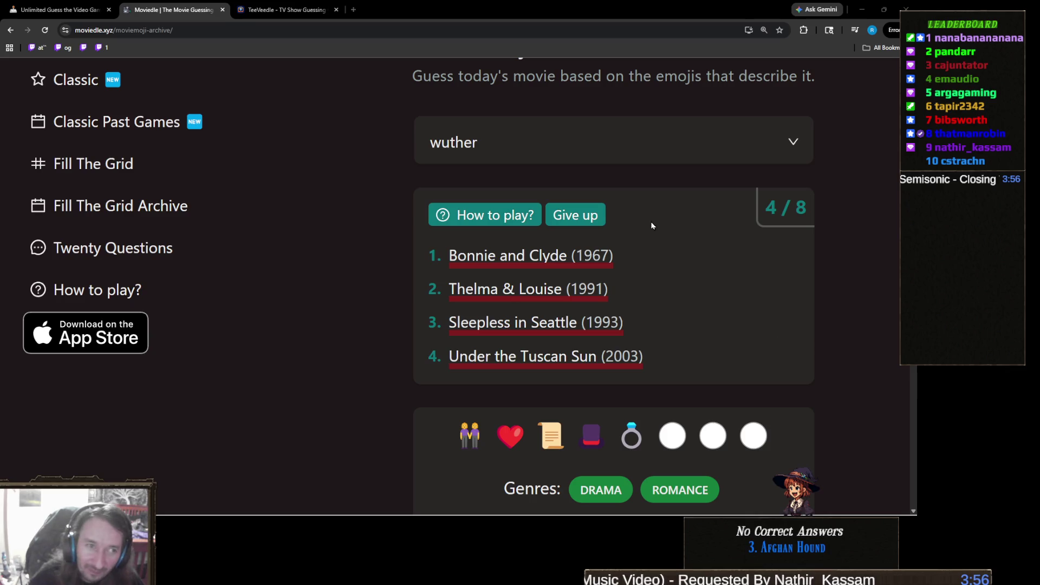
click(506, 154)
Replace the search text with 'notting' and guess Notting Hill (1999).
key(ctrl+a)
text(notting)
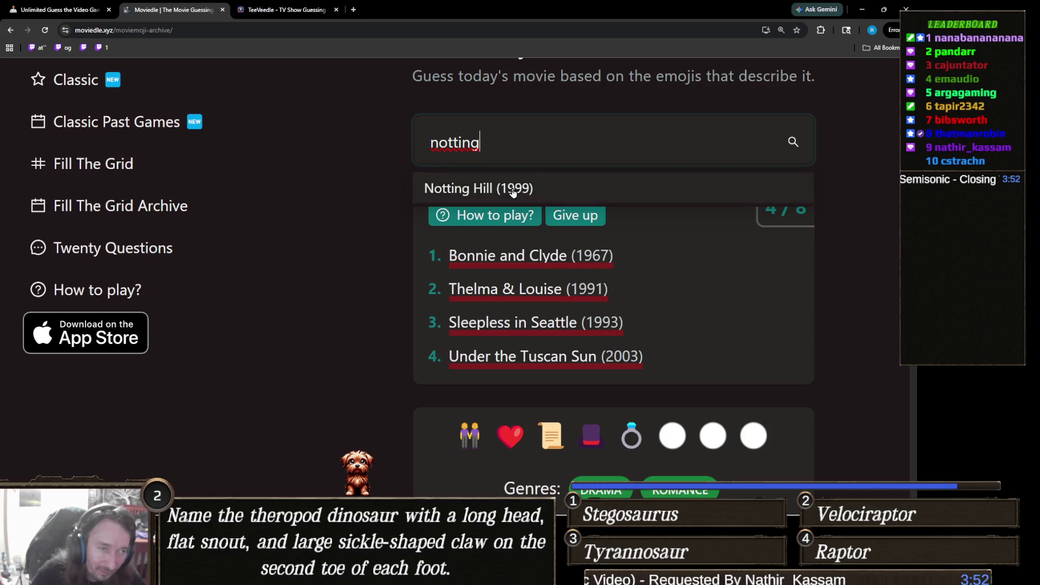
click(511, 189)
scroll(512, 193, down, 2)
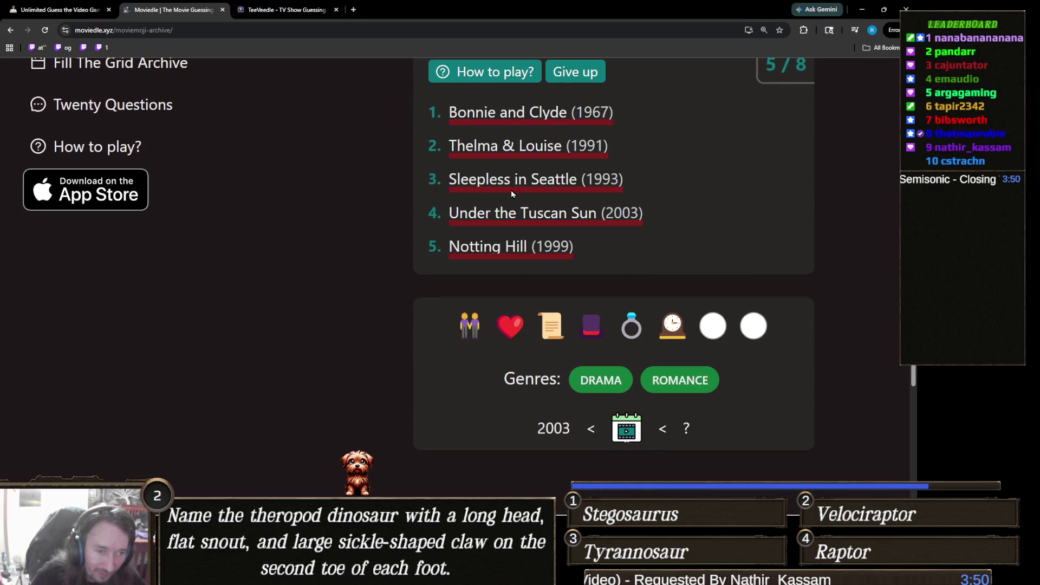
scroll(531, 173, up, 2)
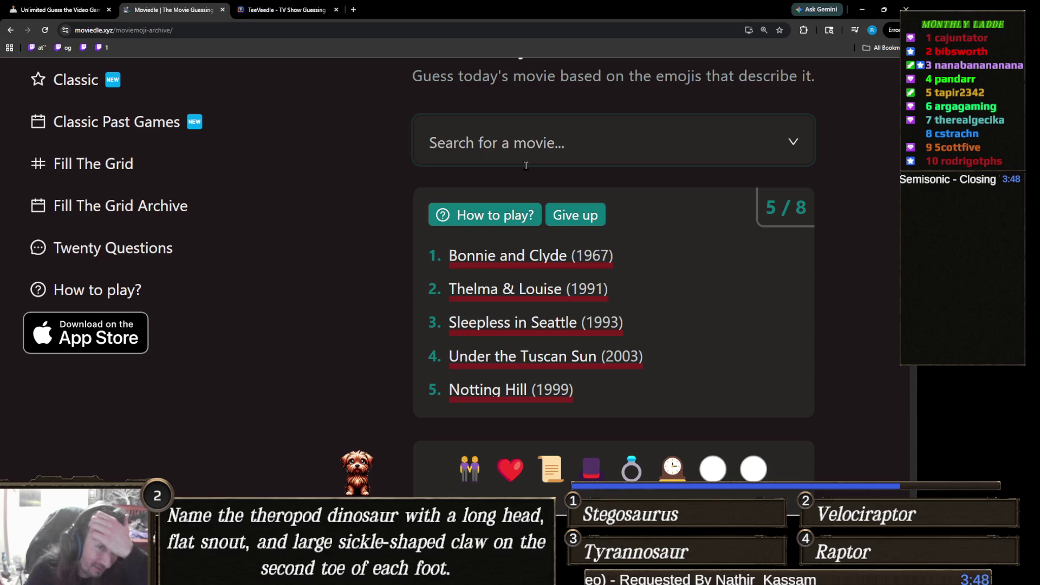
scroll(528, 161, down, 1)
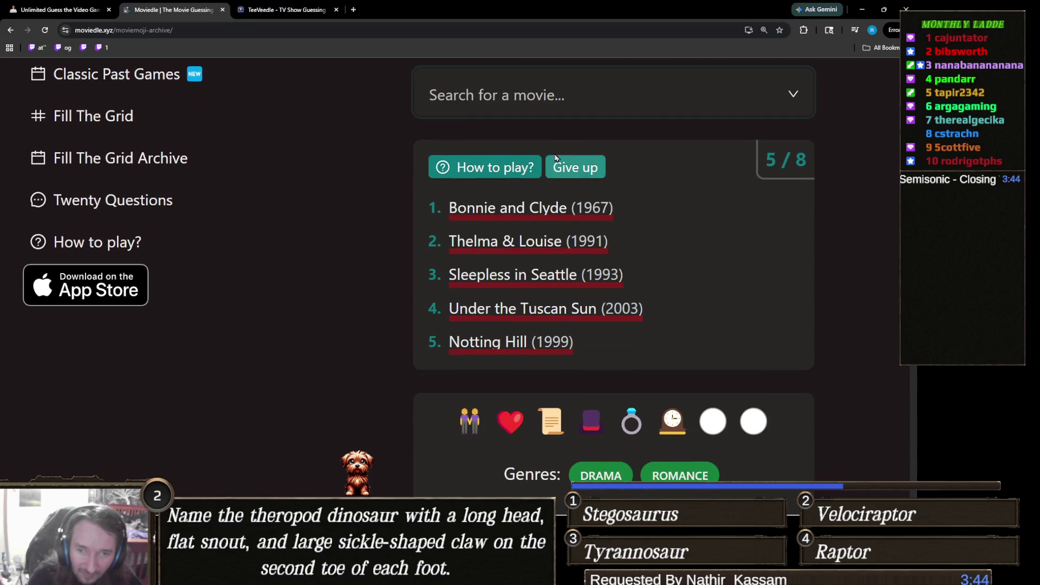
Switch the search from 'debb' to 'dallas' and guess Dallas Buyers Club (2013).
text(debb)
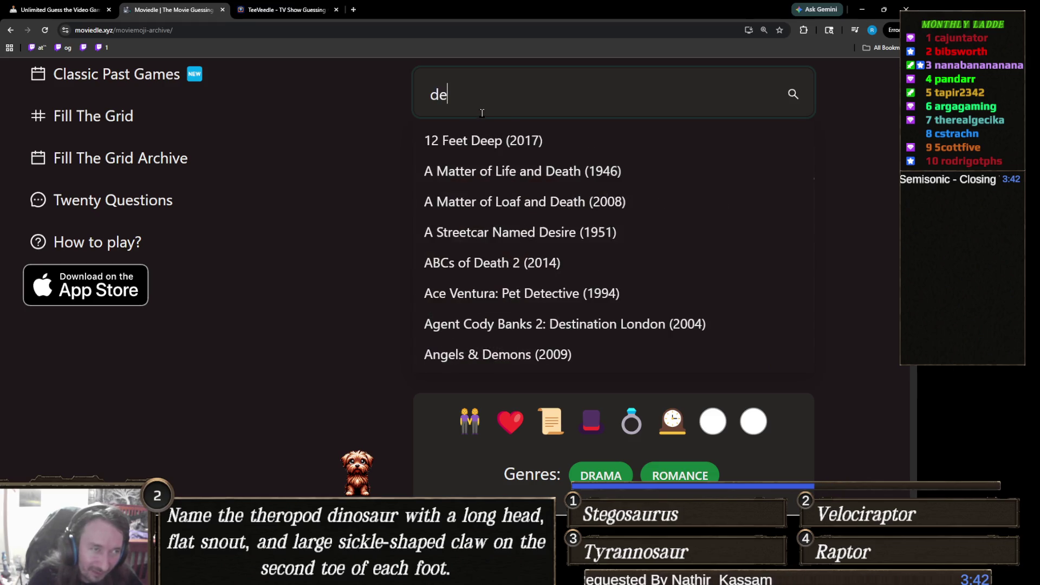
key(BackSpace)
key(BackSpace)
key(BackSpace)
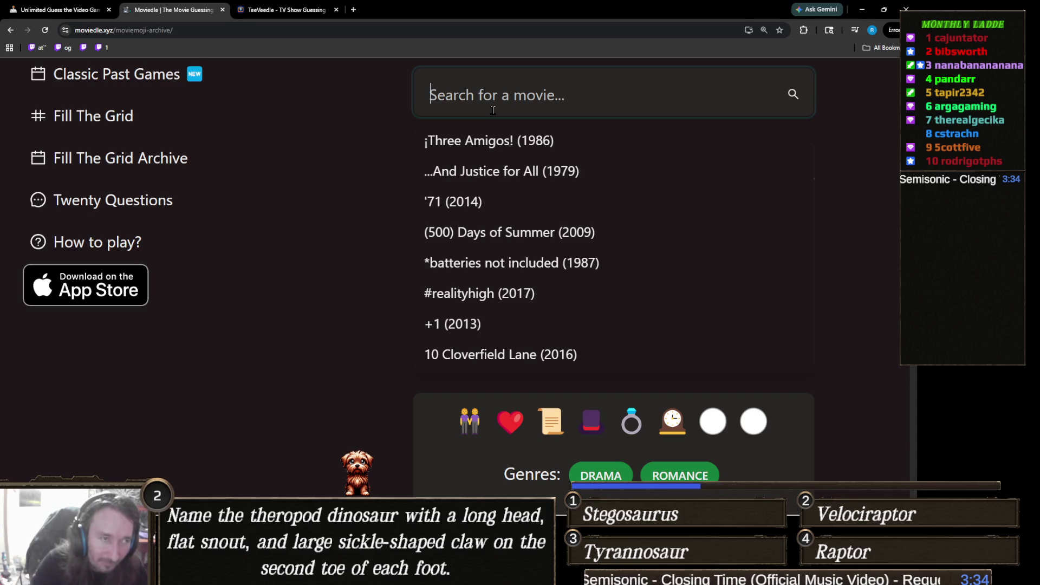
text(dallas)
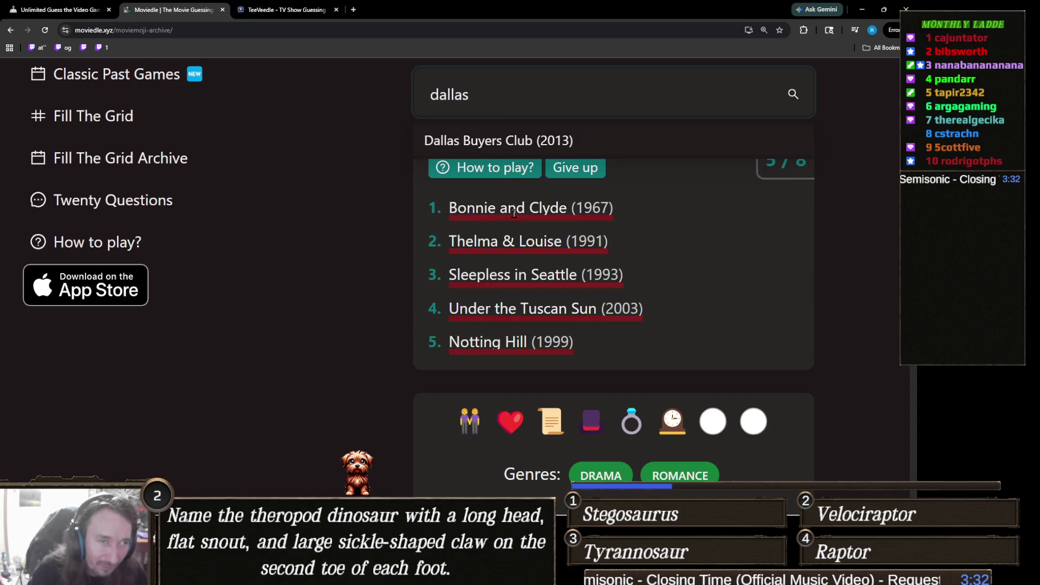
click(586, 147)
scroll(488, 308, down, 3)
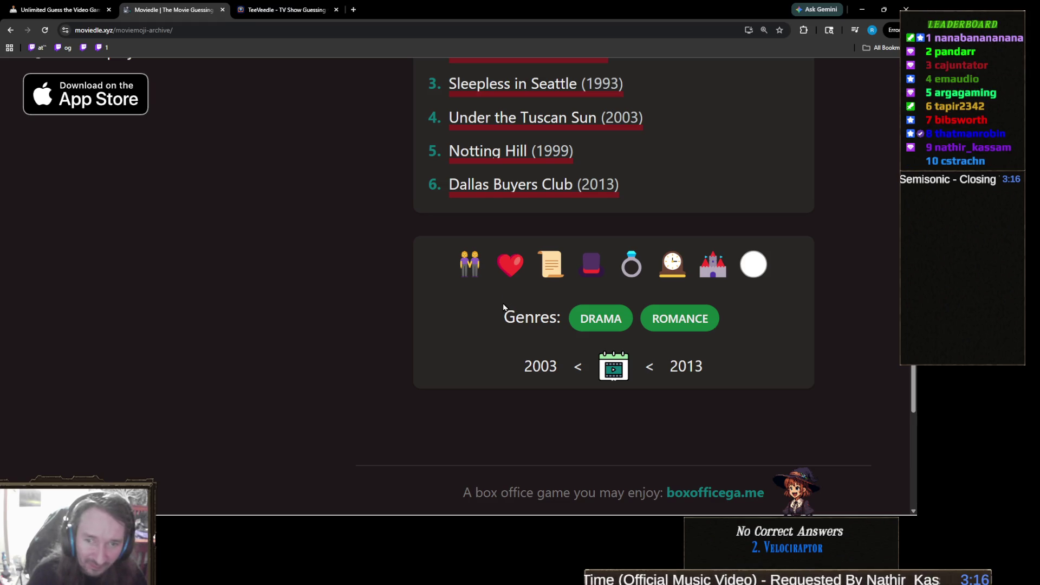
scroll(503, 307, up, 4)
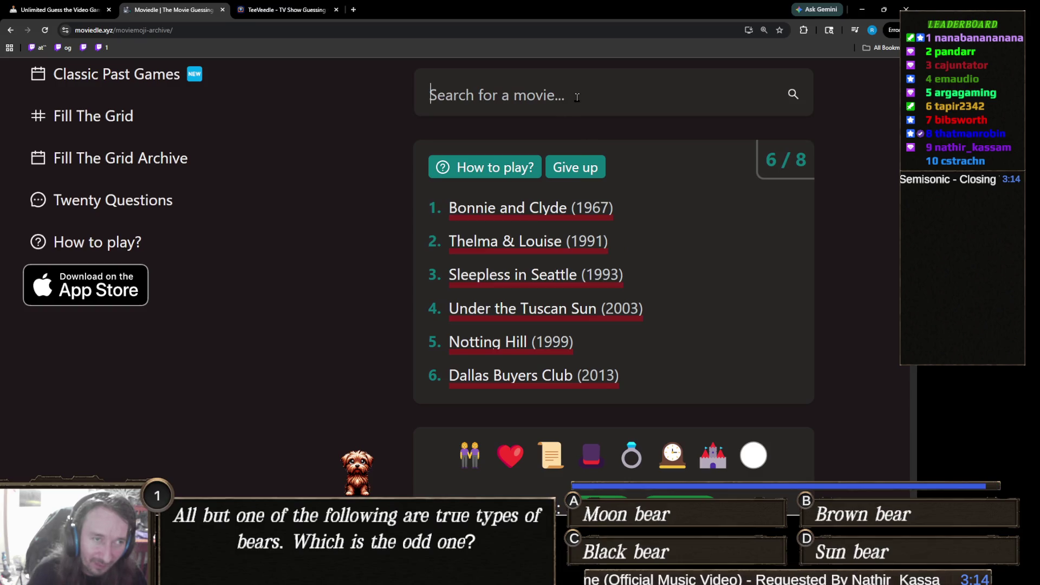
Search 'princess d' and guess The Princess Diaries 2: Royal Engagement (2004).
click(577, 97)
text(prince)
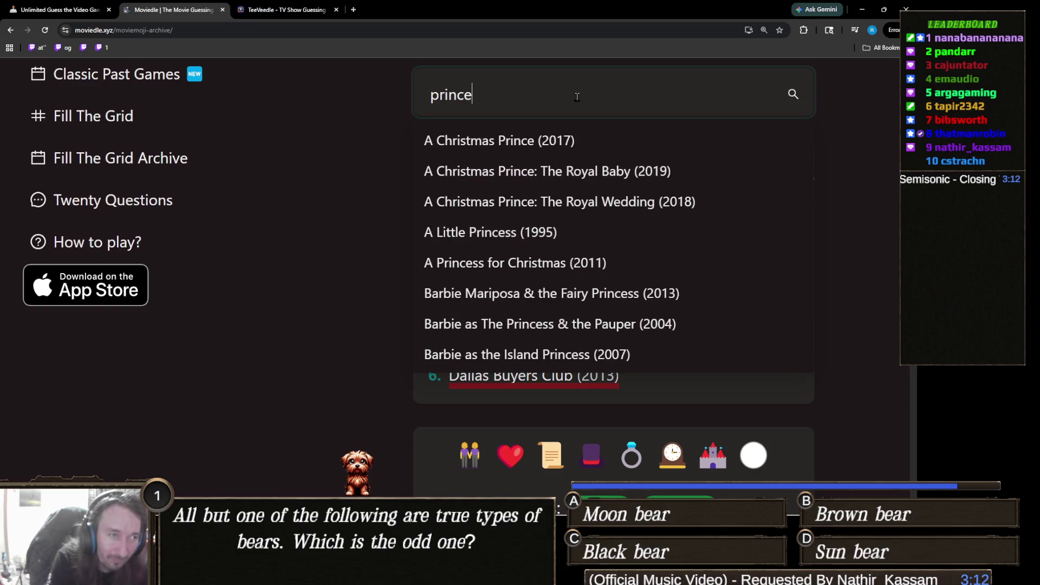
text(ss d)
key(BackSpace)
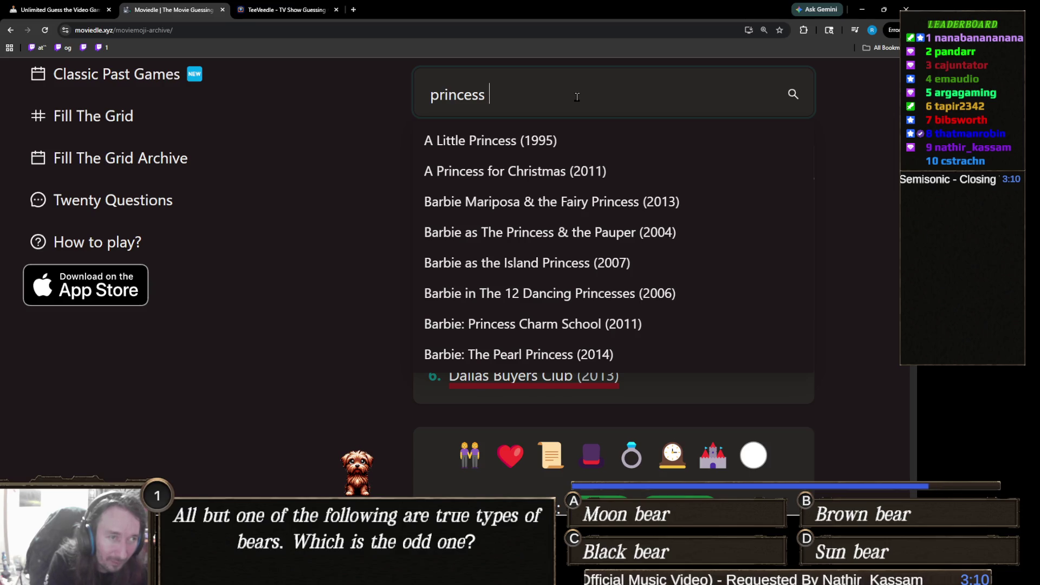
text(d)
scroll(418, 356, down, 2)
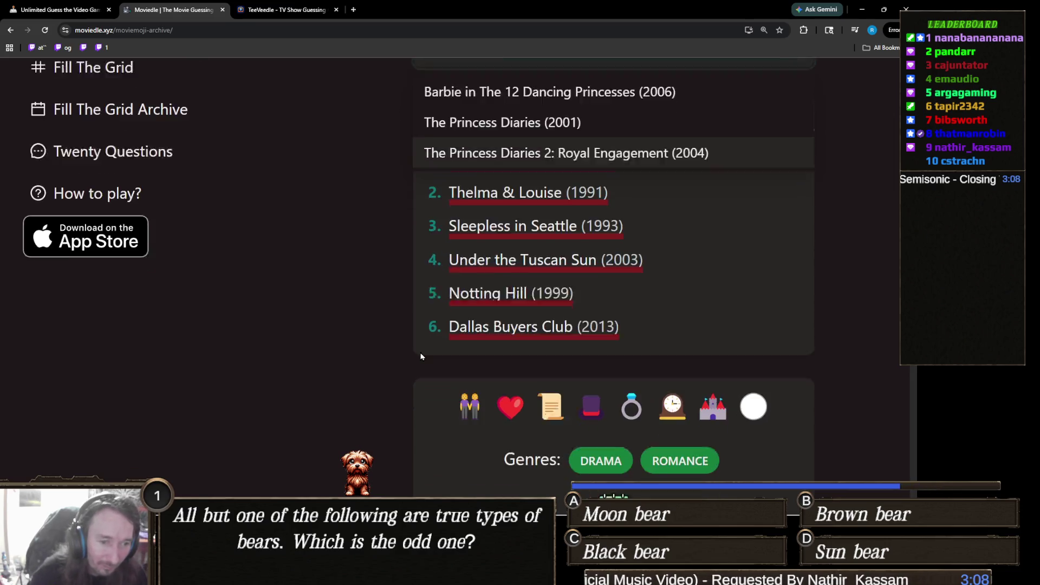
scroll(442, 327, up, 1)
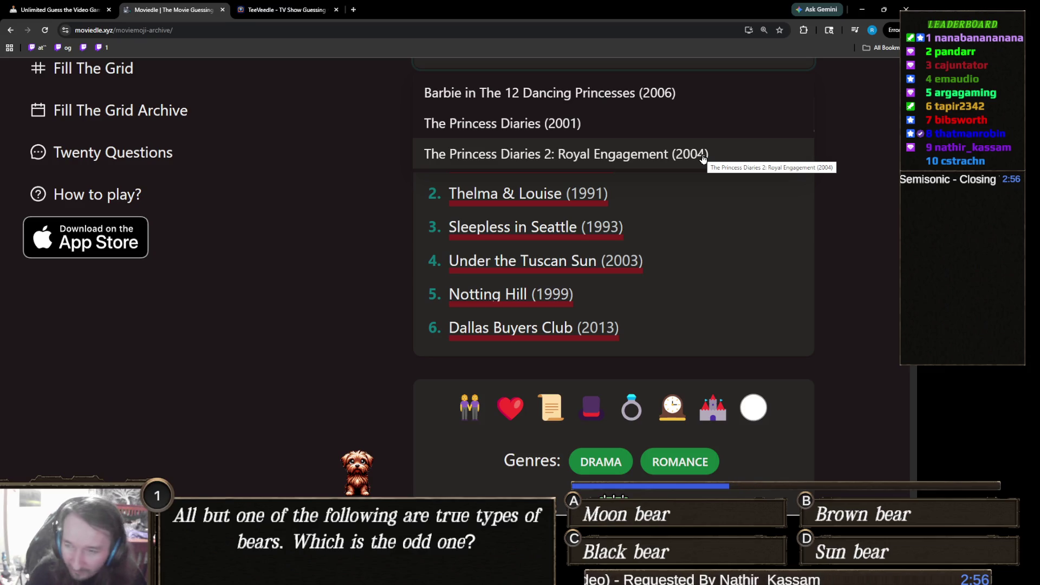
click(703, 156)
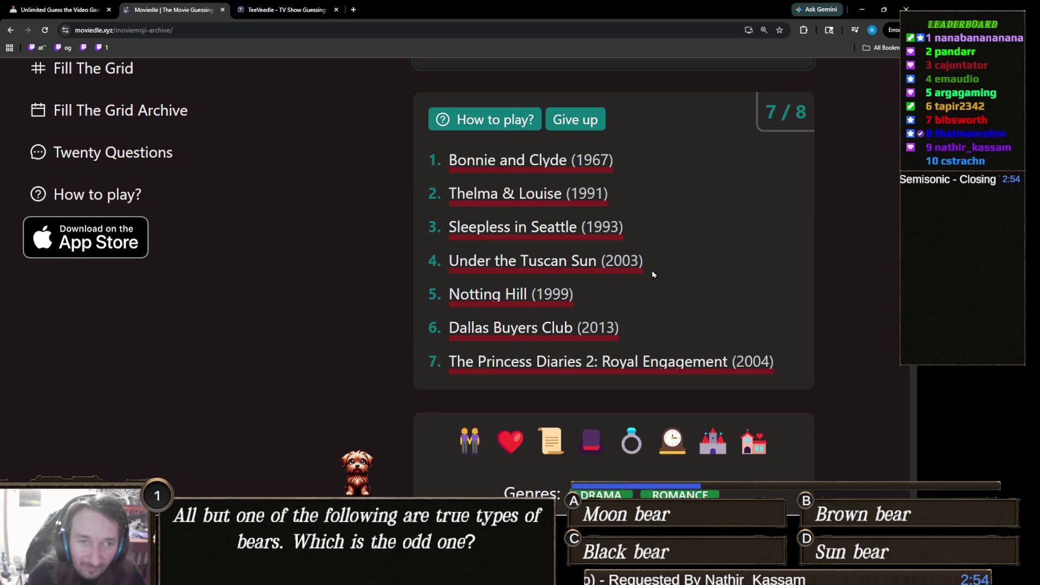
Search the guess box for 'cinderell' and browse the matching titles.
scroll(653, 274, down, 3)
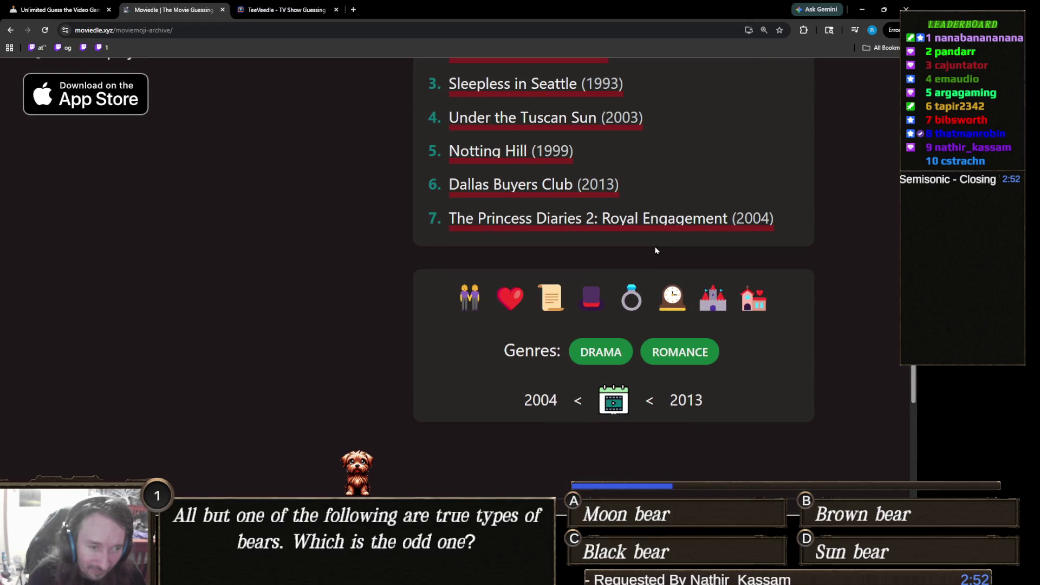
scroll(656, 249, up, 4)
scroll(652, 246, down, 3)
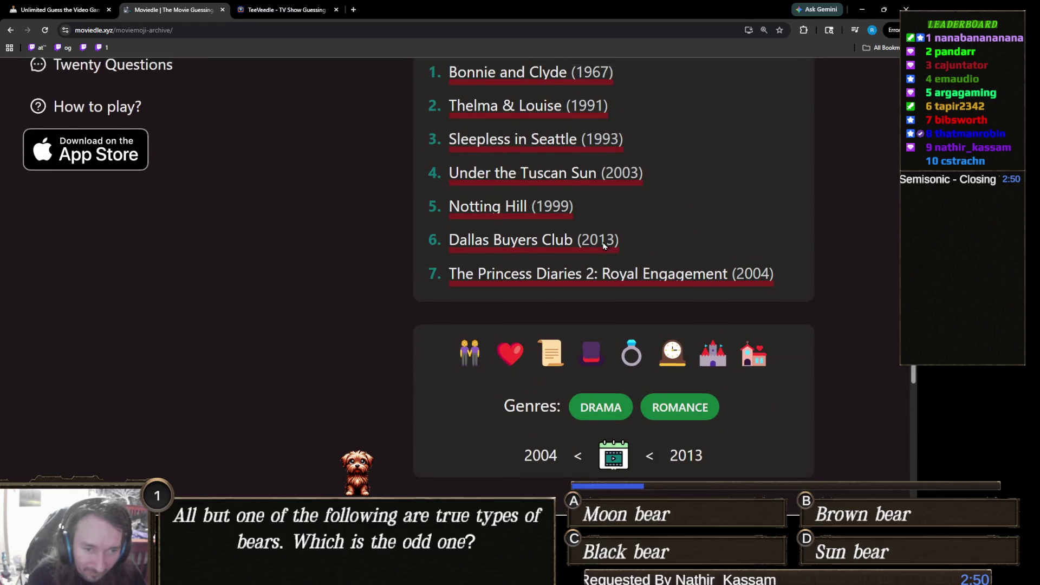
scroll(604, 245, up, 4)
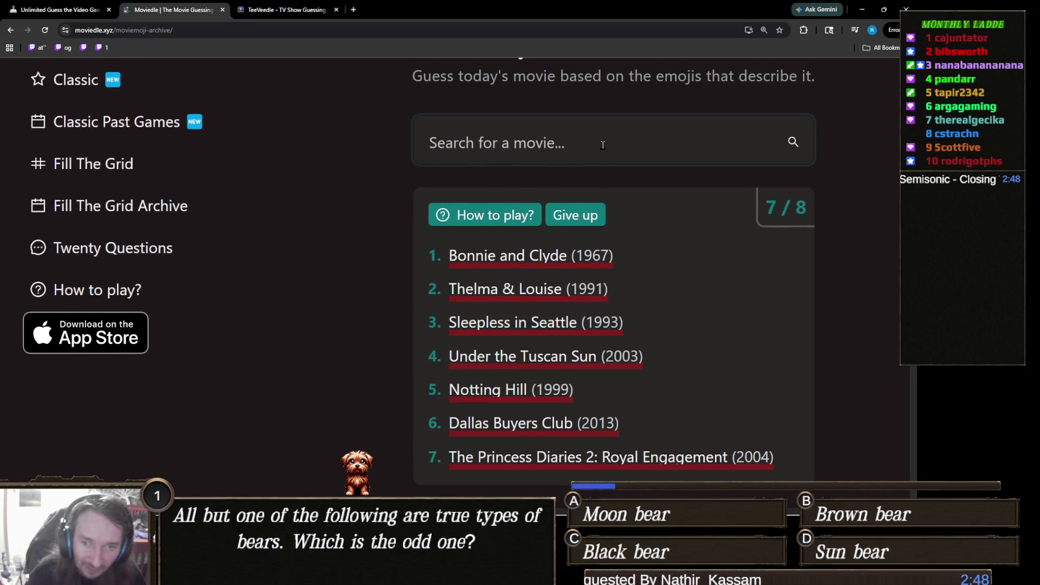
click(602, 145)
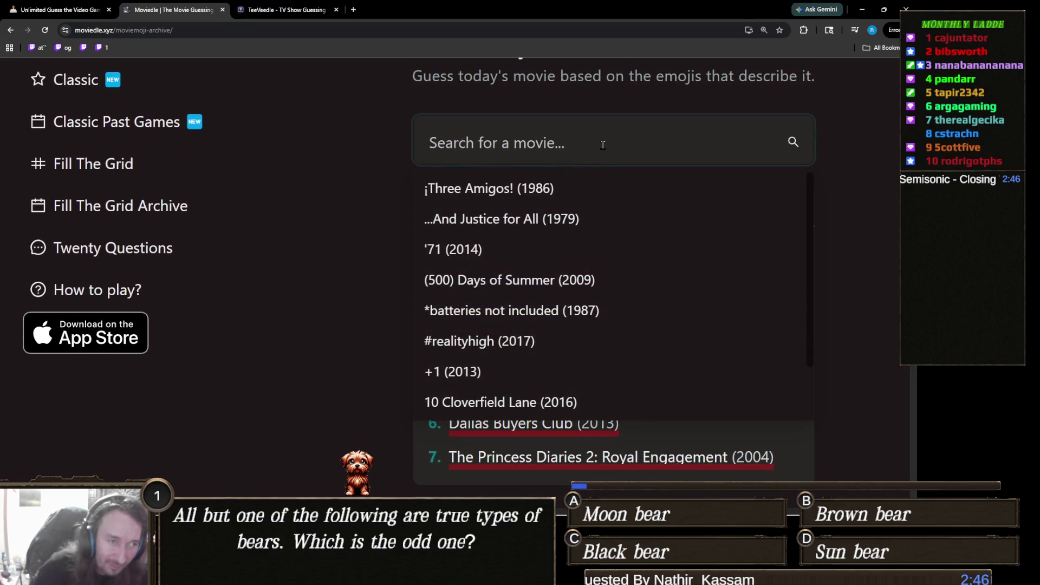
scroll(349, 237, down, 3)
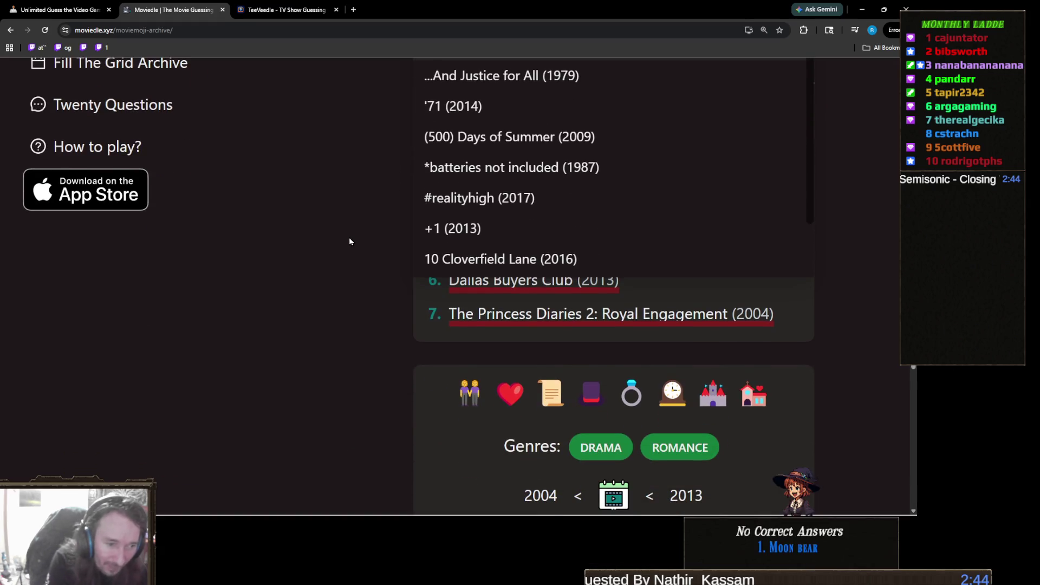
text(cinder)
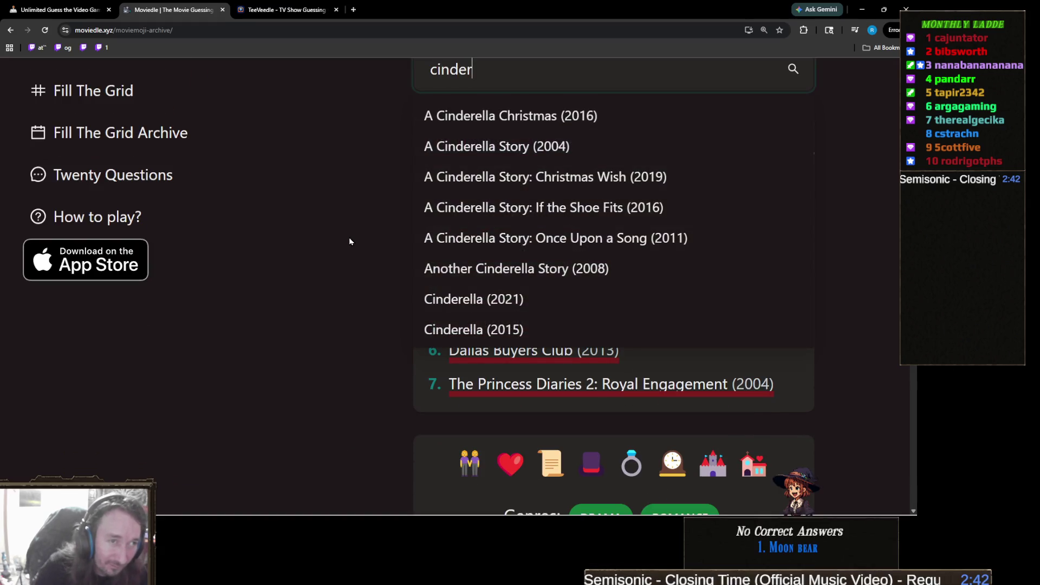
text(ell)
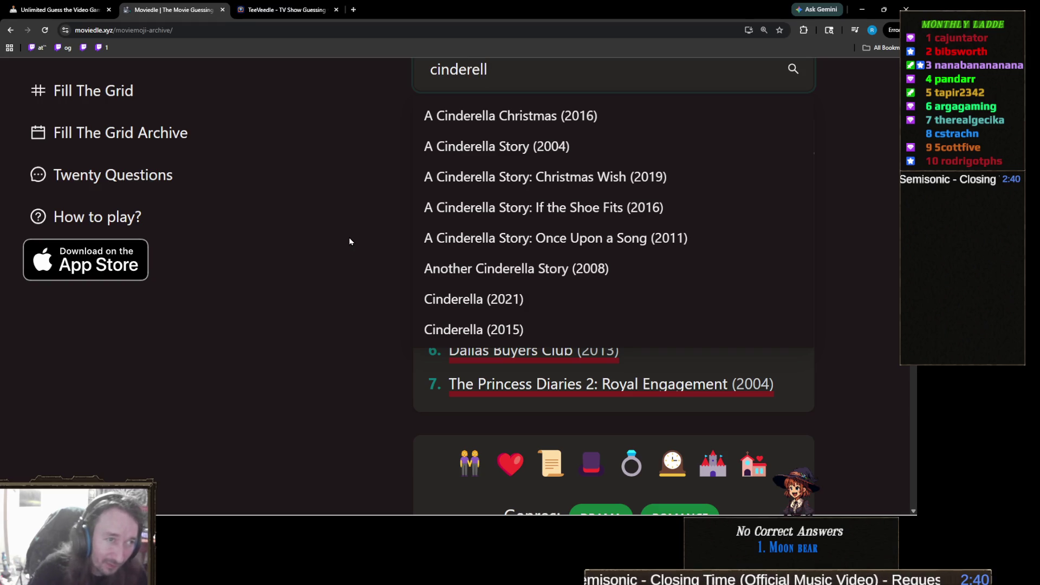
scroll(359, 271, down, 1)
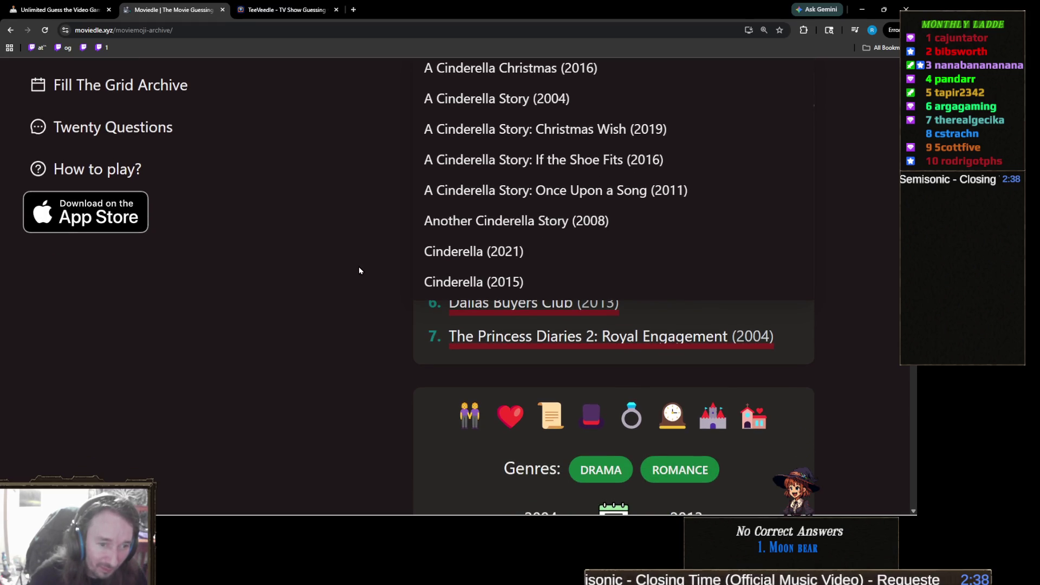
scroll(358, 269, down, 2)
scroll(359, 269, up, 2)
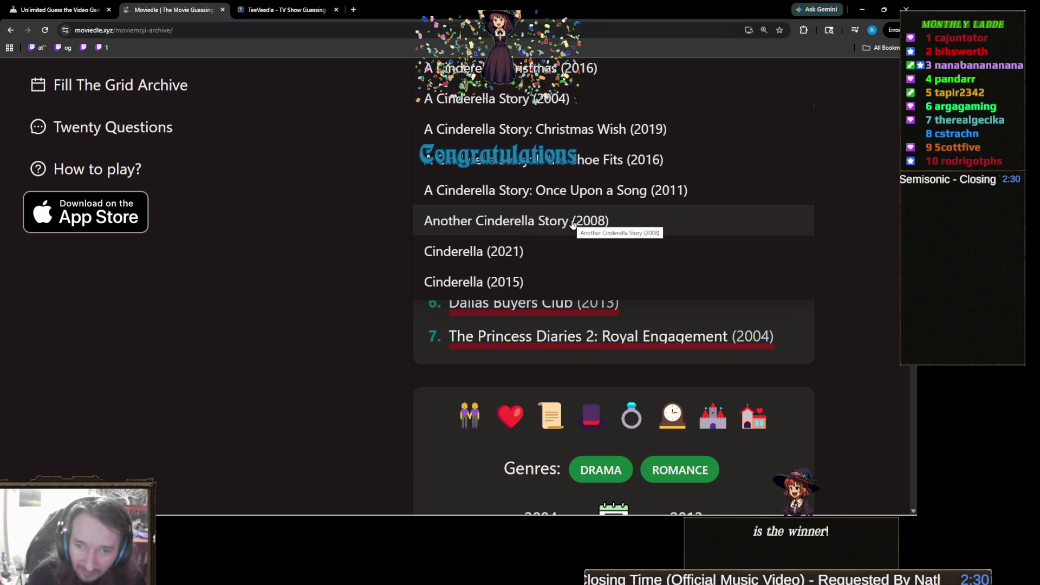
scroll(631, 382, down, 1)
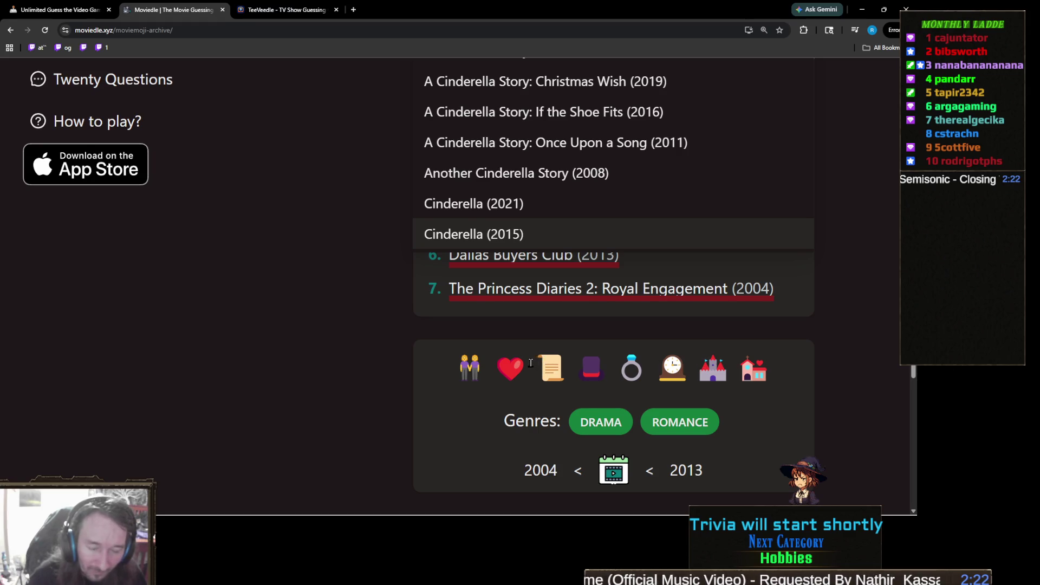
scroll(530, 363, up, 2)
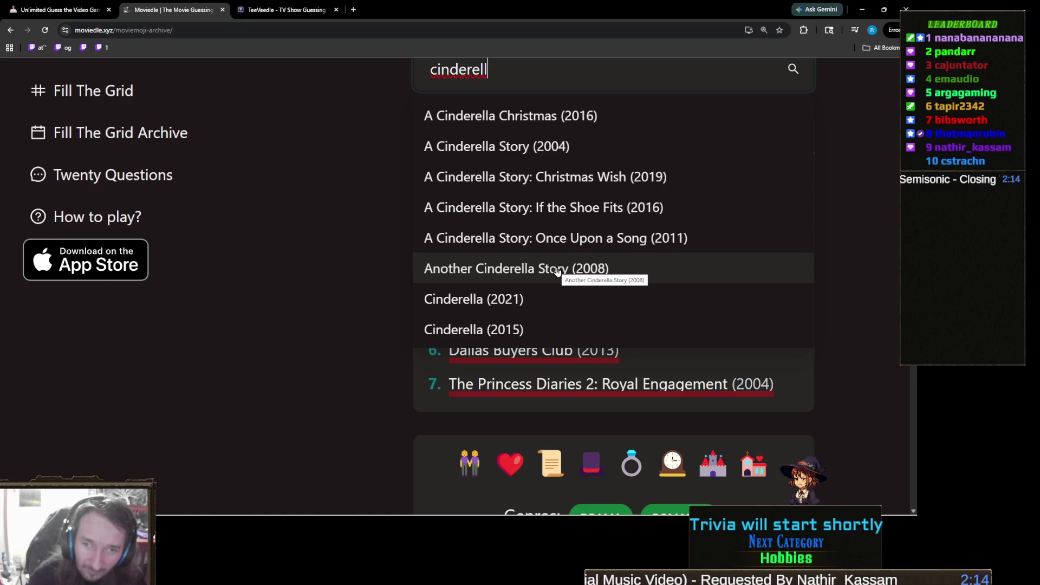
scroll(492, 361, up, 1)
Clear the search and try 'lagg' instead.
key(ctrl+a)
key(BackSpace)
text(lagg)
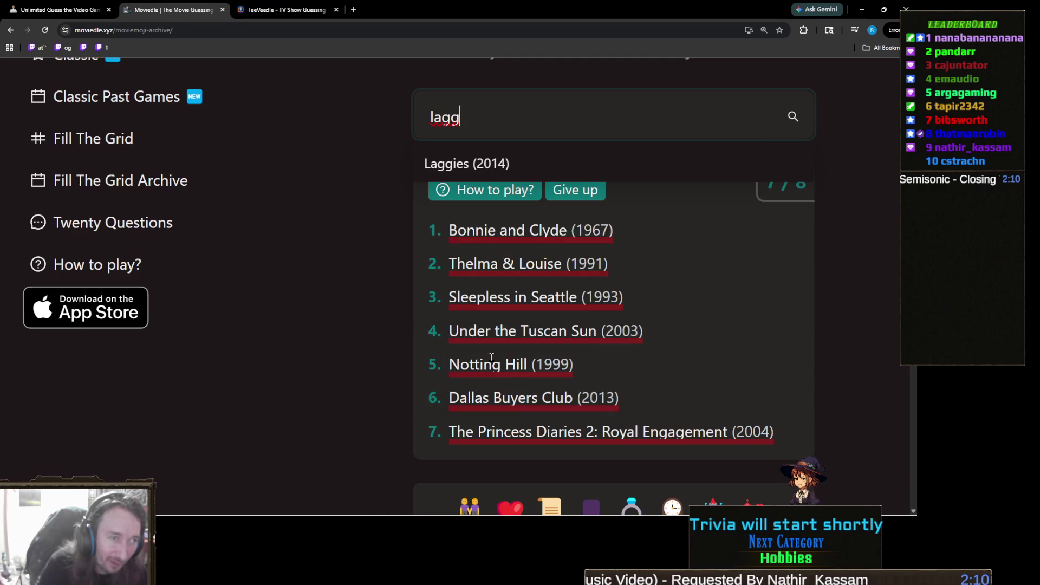
scroll(488, 357, down, 2)
scroll(479, 356, up, 2)
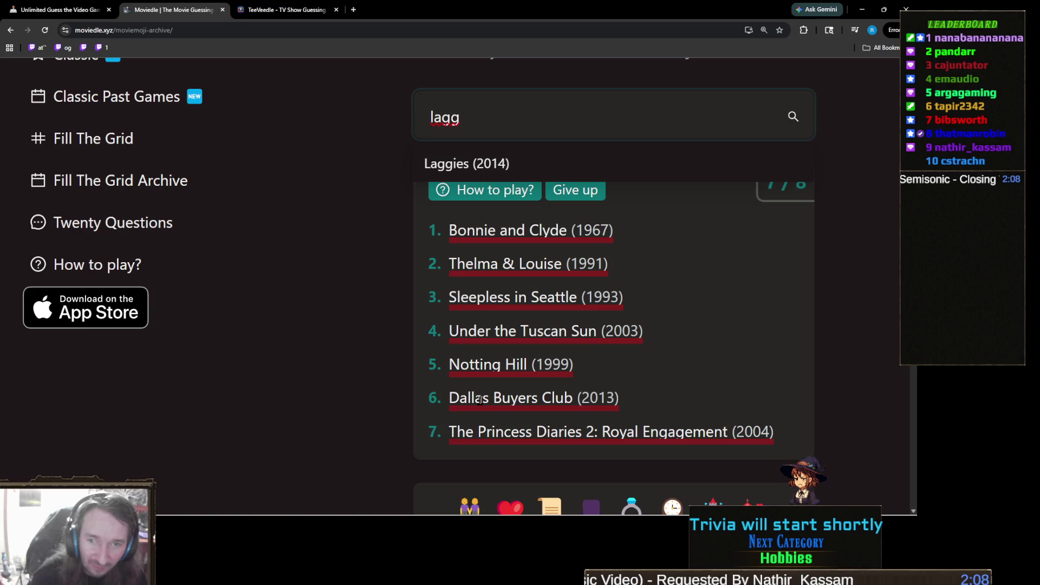
Search 'cinderella', browse the results, then skip to the next archive puzzle.
key(ctrl+a)
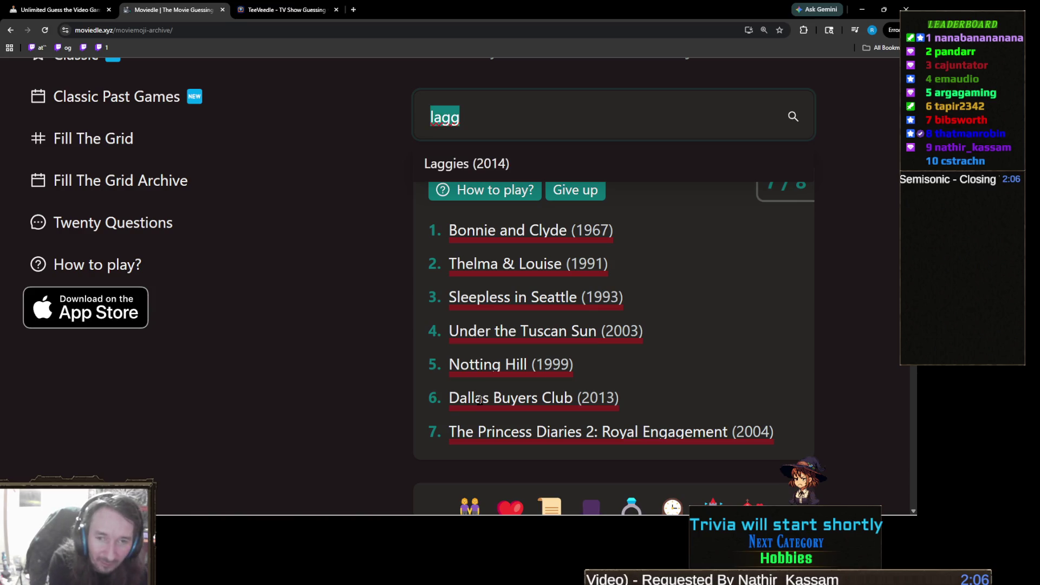
text(cinderella)
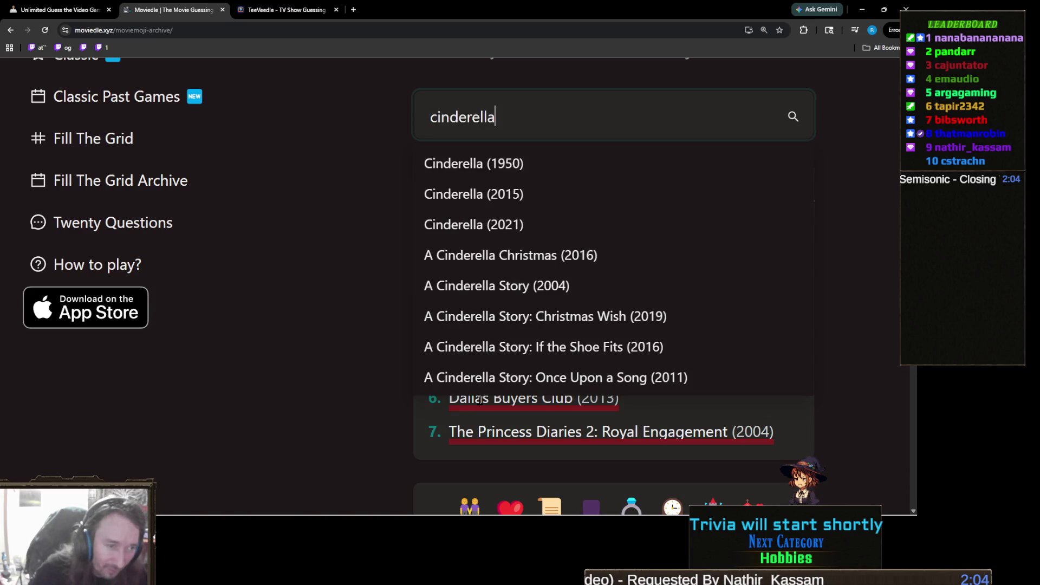
scroll(292, 438, down, 2)
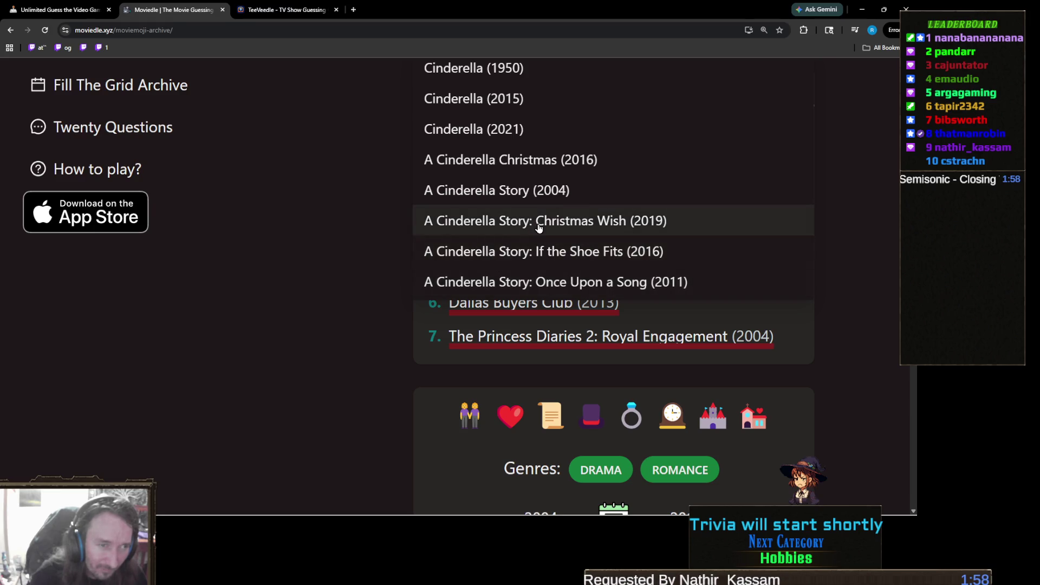
scroll(538, 228, down, 1)
scroll(542, 228, up, 1)
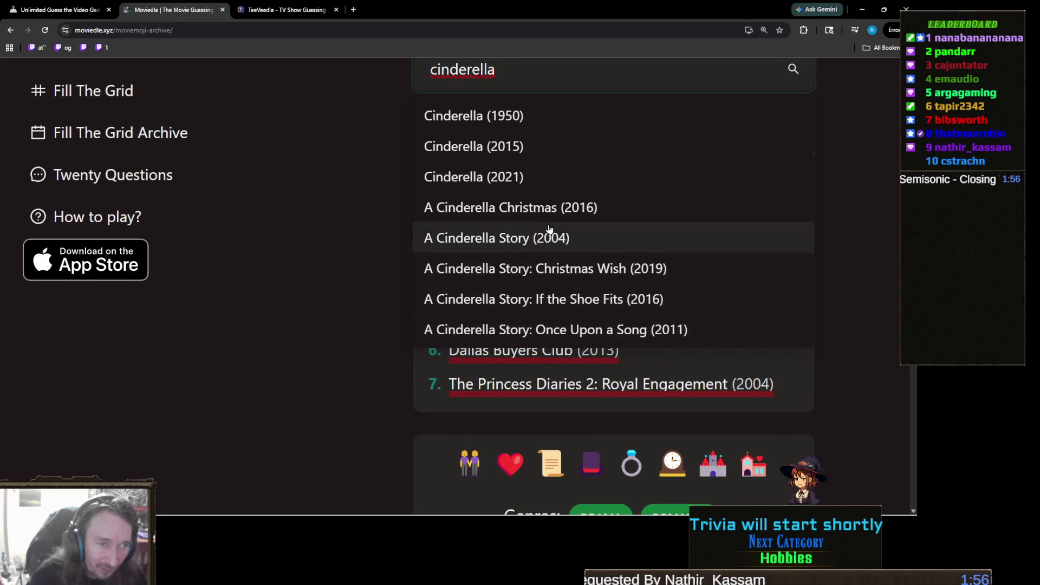
scroll(549, 230, down, 3)
scroll(563, 303, up, 3)
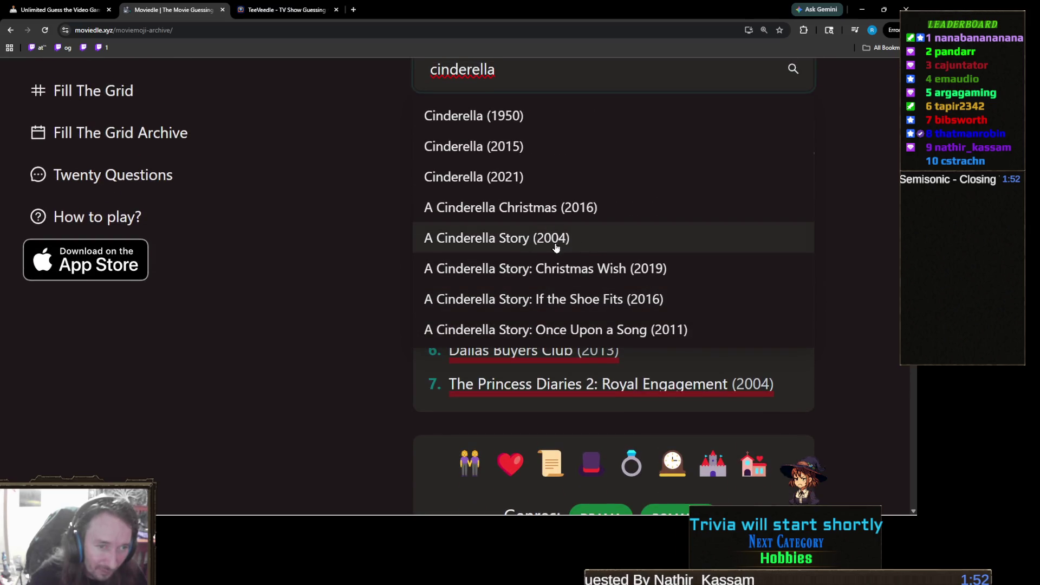
scroll(551, 303, up, 1)
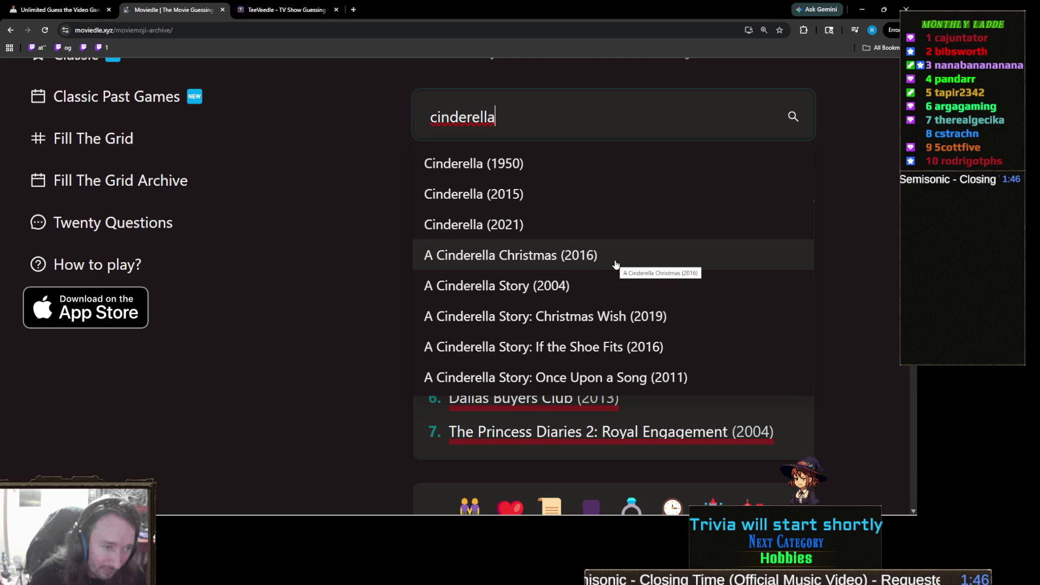
scroll(618, 271, down, 1)
scroll(623, 303, up, 1)
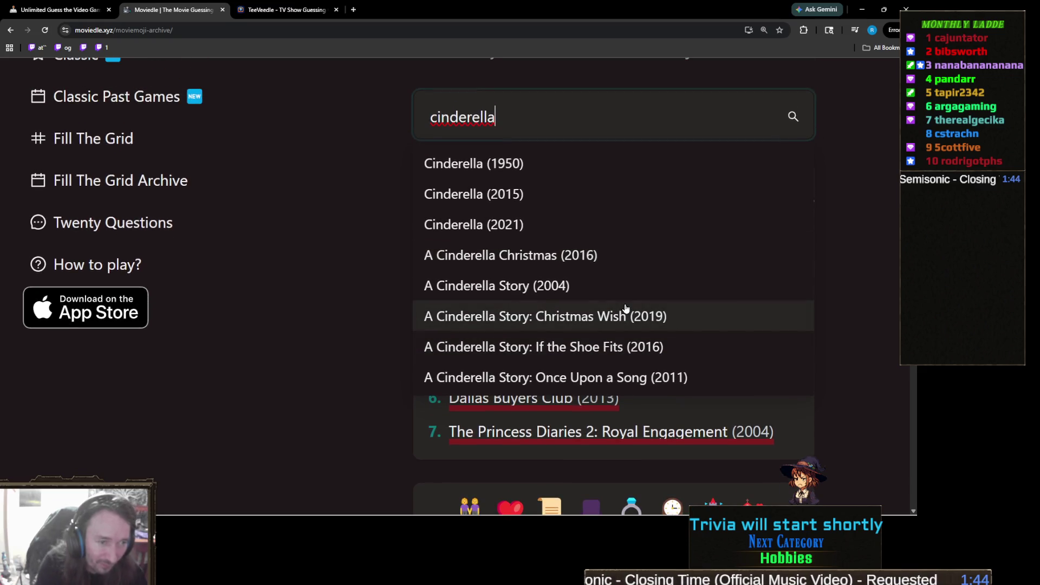
scroll(623, 311, down, 1)
click(623, 313)
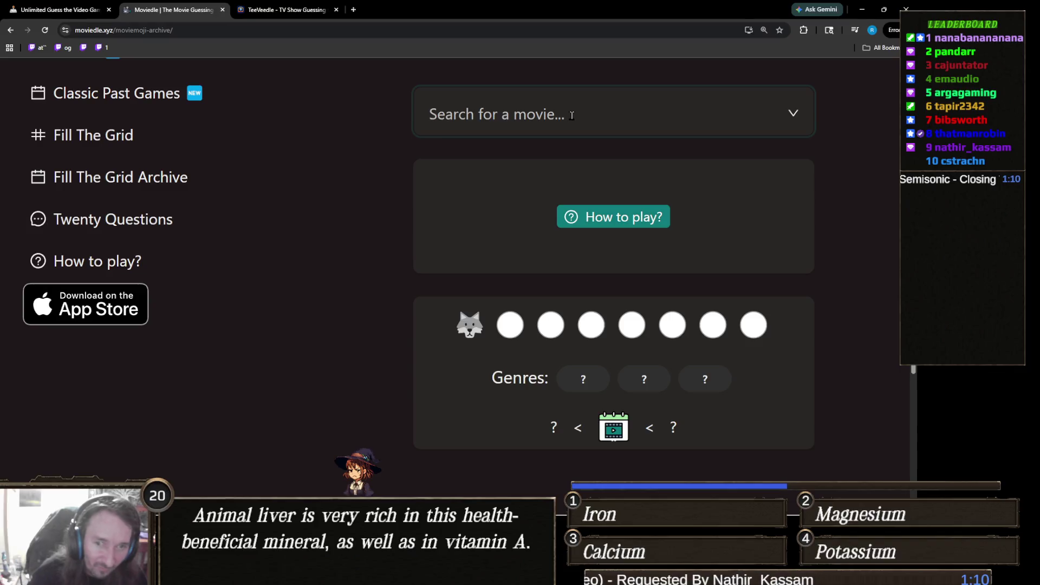
Search 'twil', guess Twilight (2008) and view the newly revealed goat clue.
click(572, 116)
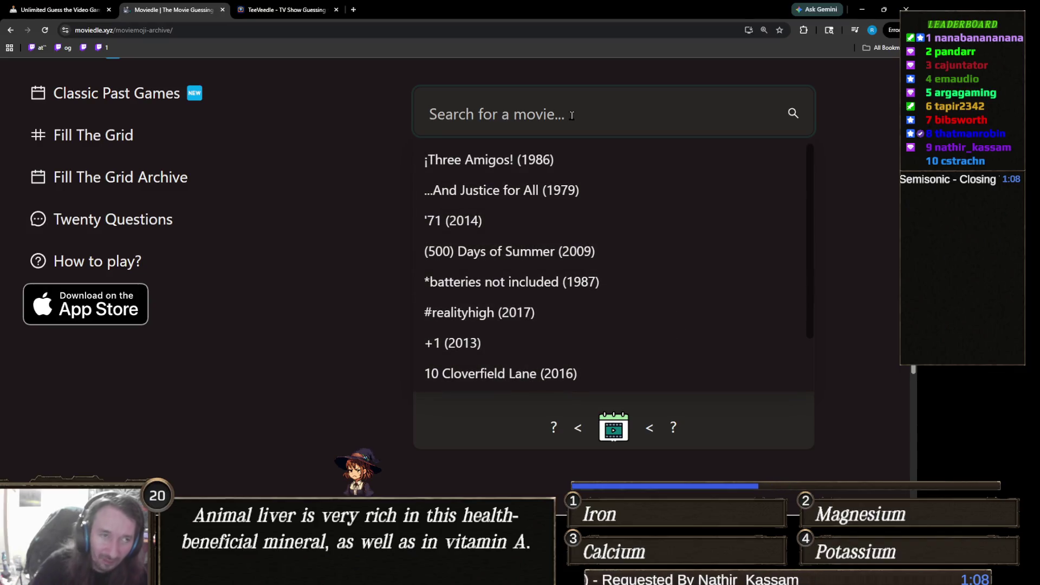
text(twil)
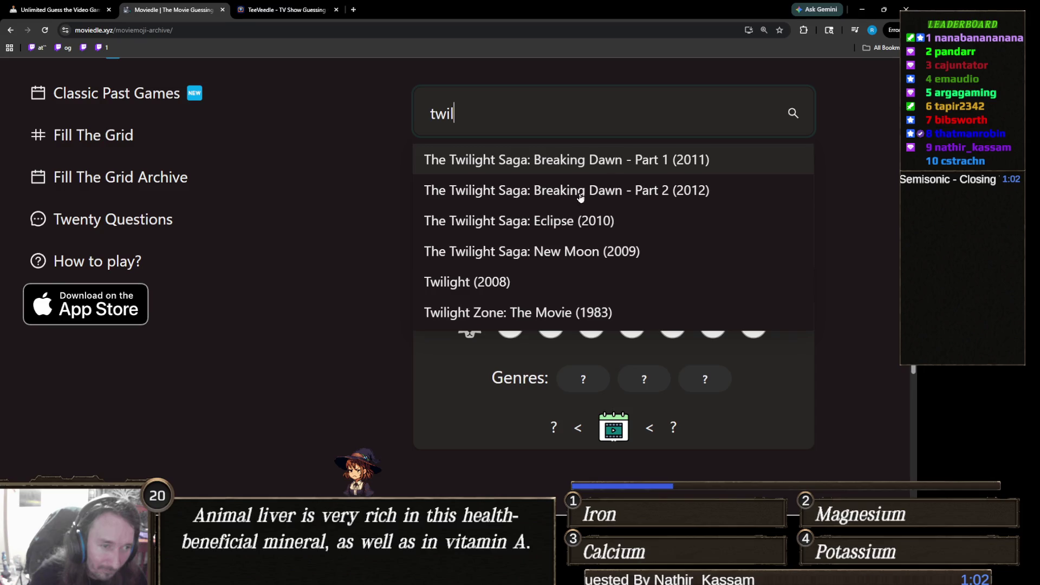
click(497, 282)
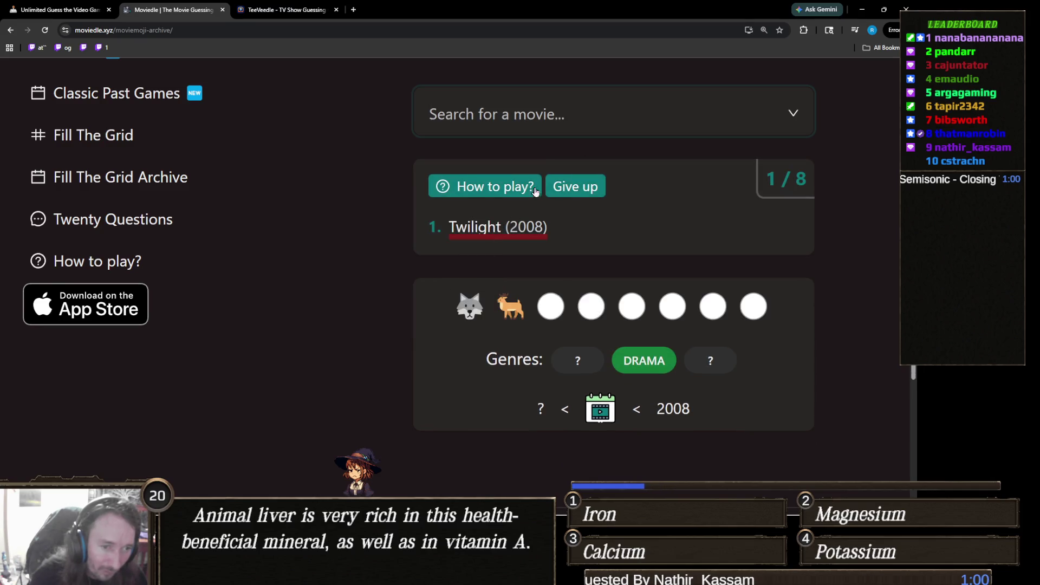
click(510, 310)
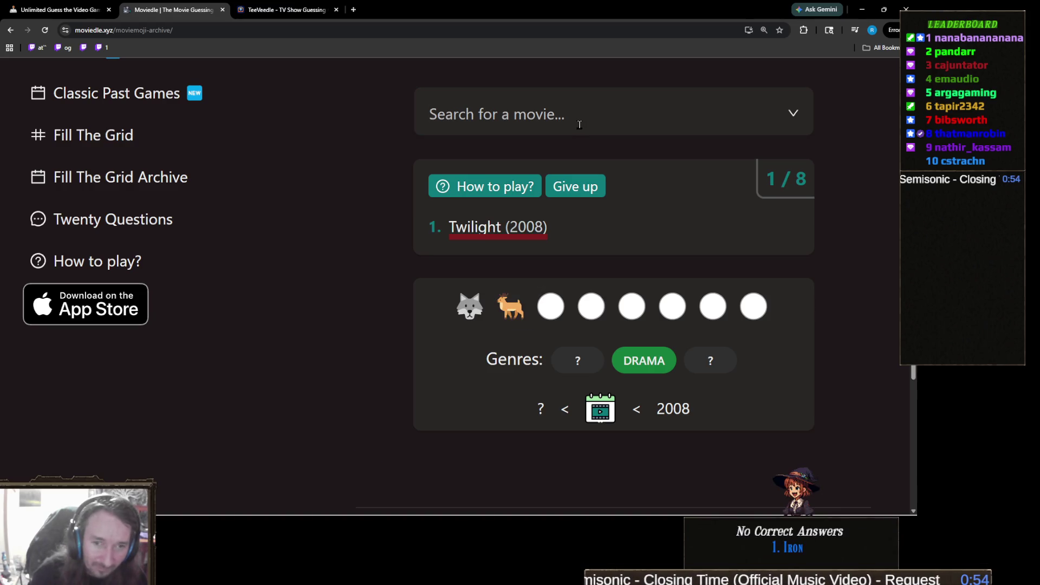
Search 'dances with' and guess Dances with Wolves (1990).
click(579, 124)
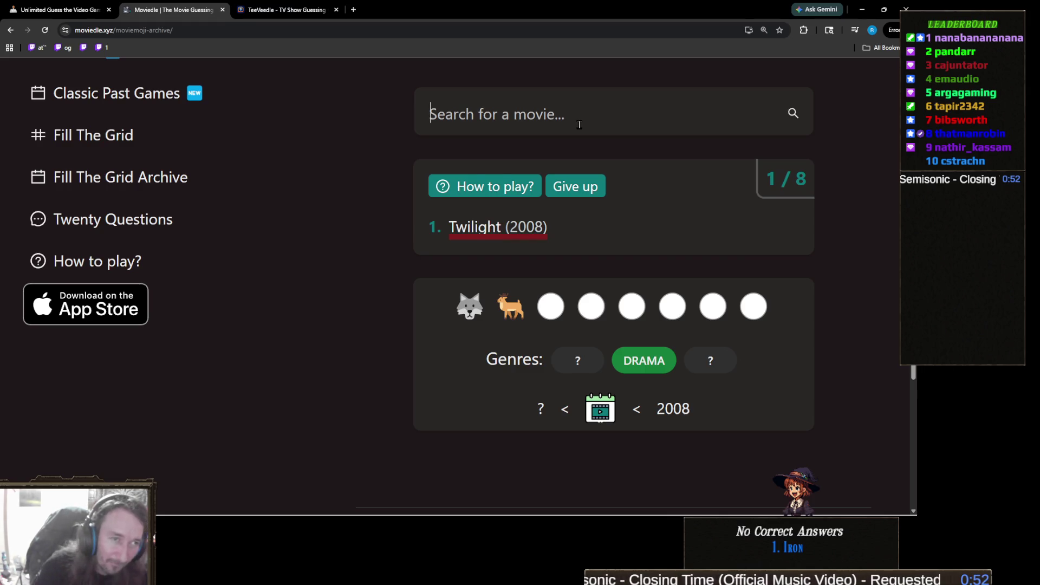
text(dances with)
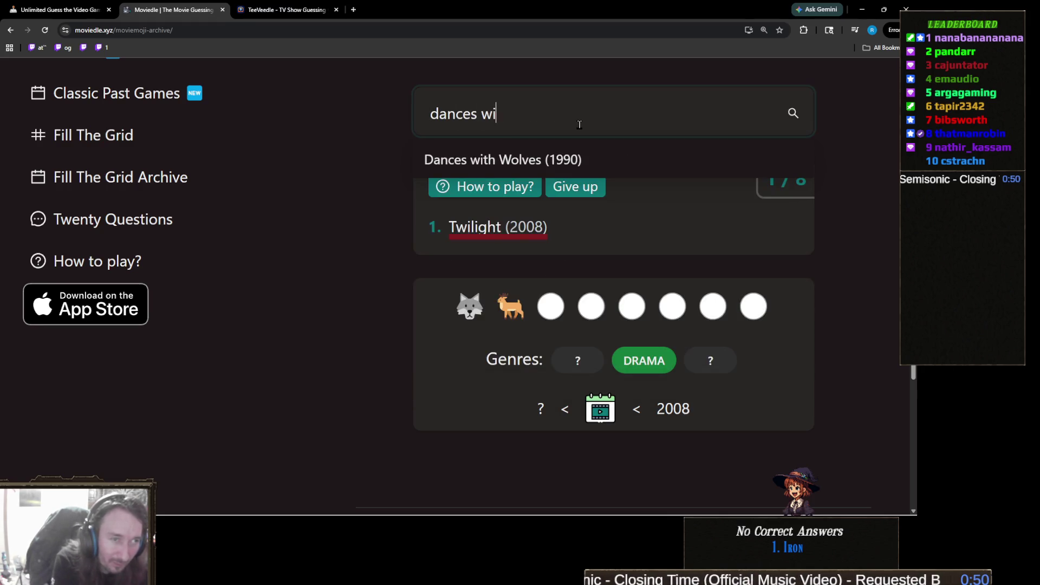
click(558, 158)
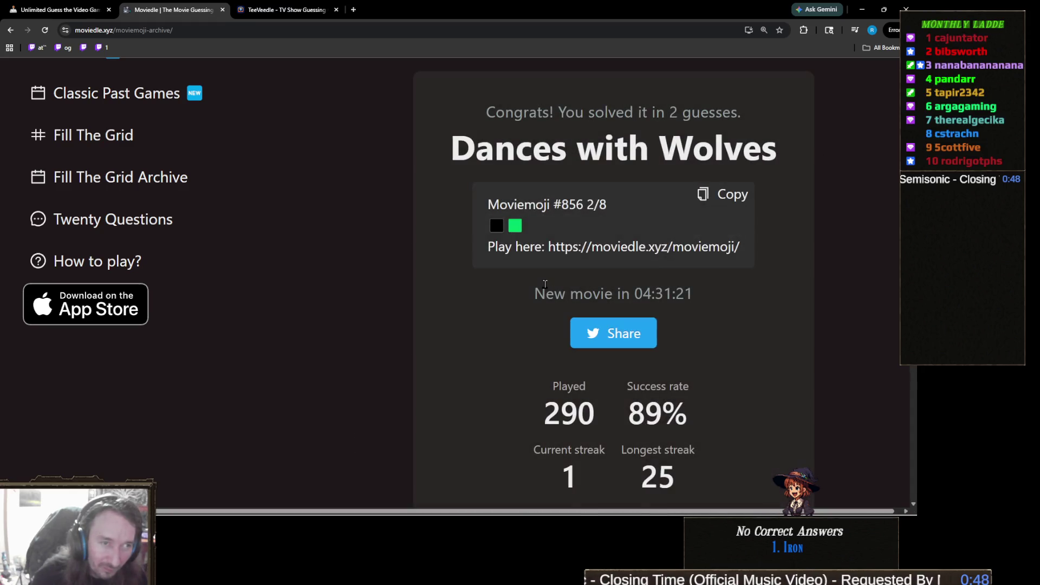
scroll(539, 285, up, 1)
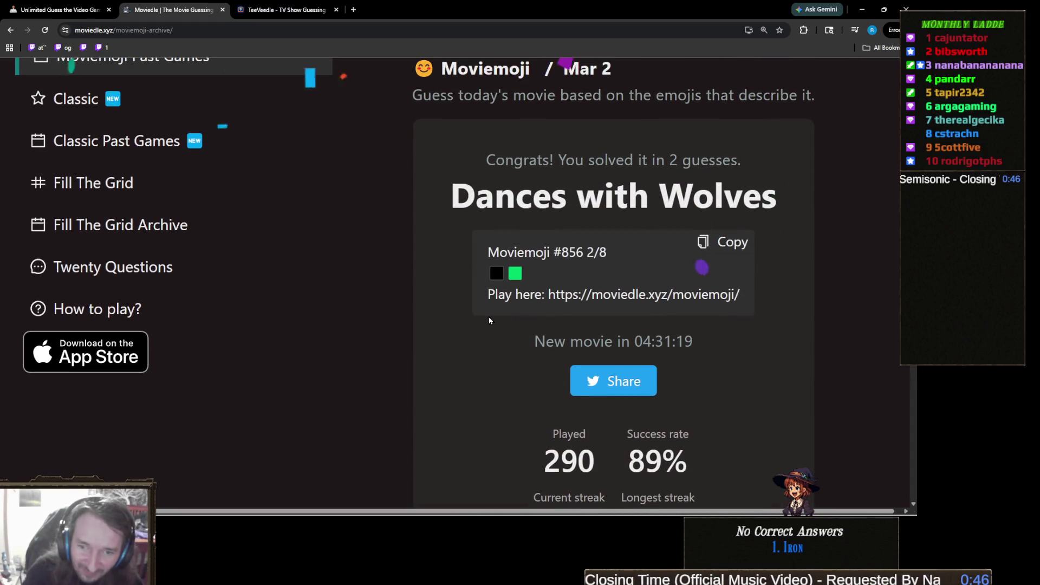